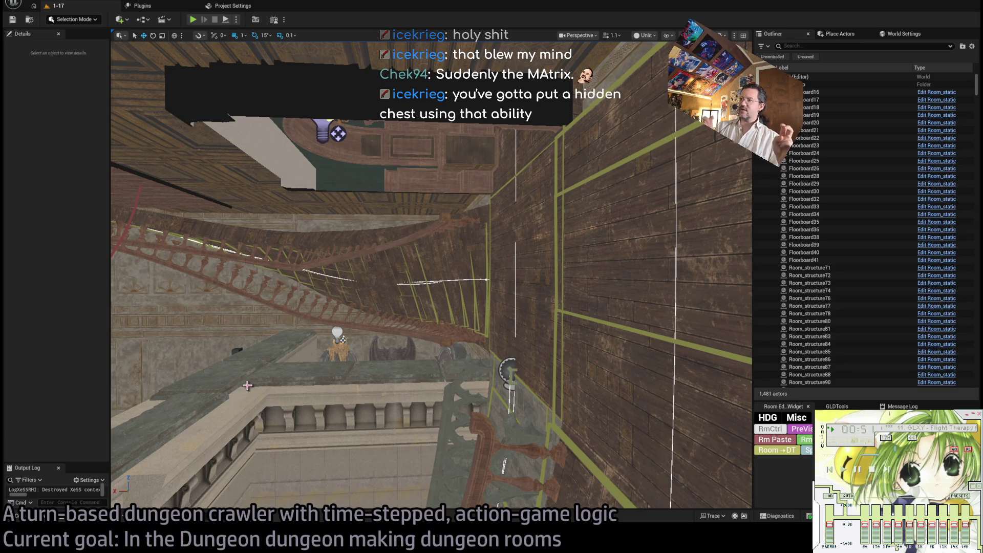
Fly the camera toward the red-carpeted arched doorway, with the asset browser at the Lights folder.
mouse_move(269, 385)
mouse_down()
mouse_move(241, 405)
mouse_move(256, 390)
mouse_move(241, 374)
mouse_move(256, 348)
mouse_move(266, 358)
mouse_move(261, 343)
mouse_move(276, 353)
mouse_move(266, 363)
mouse_move(406, 269)
mouse_up()
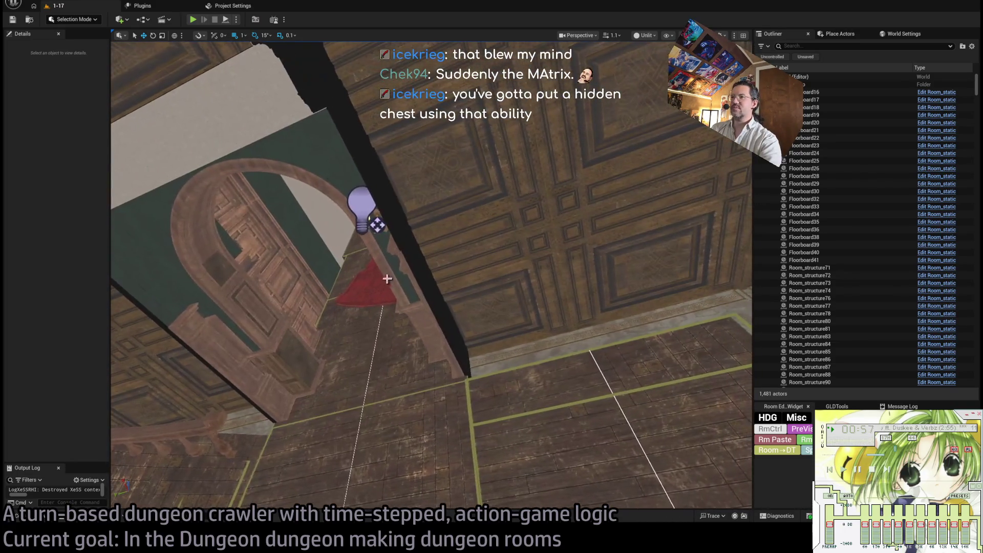
click(44, 518)
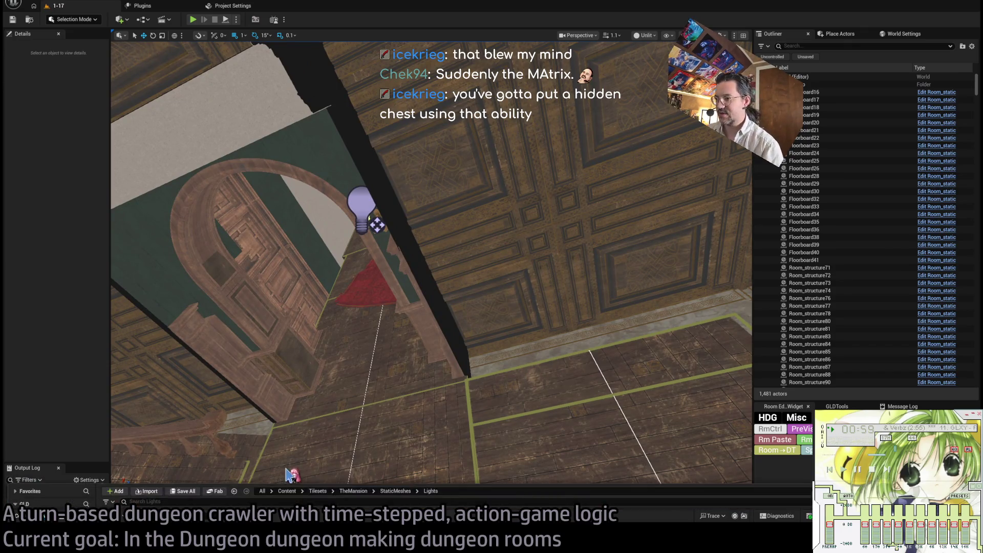
Browse TheMansion asset folders while flying the view past the piano room and spiral staircase.
click(76, 445)
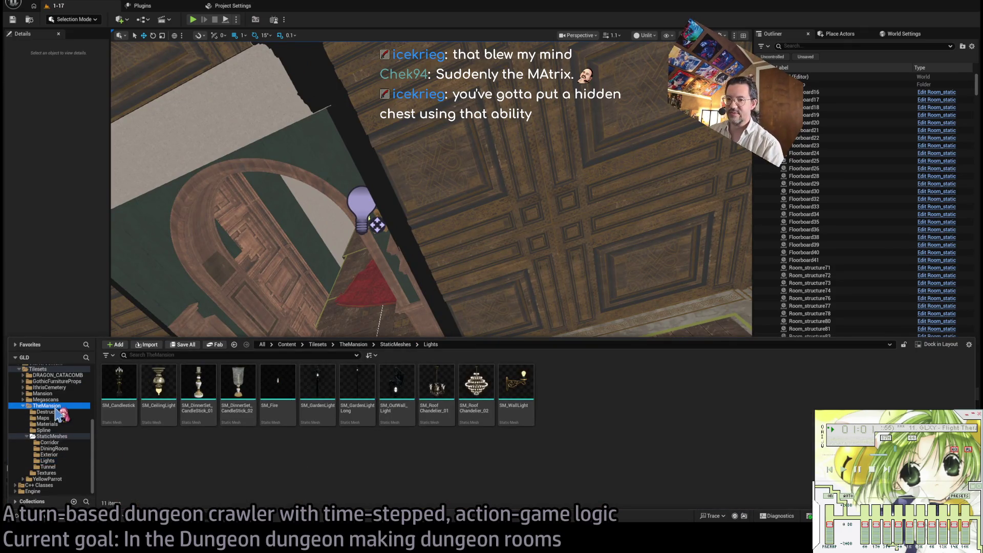
drag(409, 256, 389, 246)
mouse_move(430, 276)
mouse_down()
mouse_move(348, 241)
mouse_move(328, 256)
mouse_up()
click(43, 520)
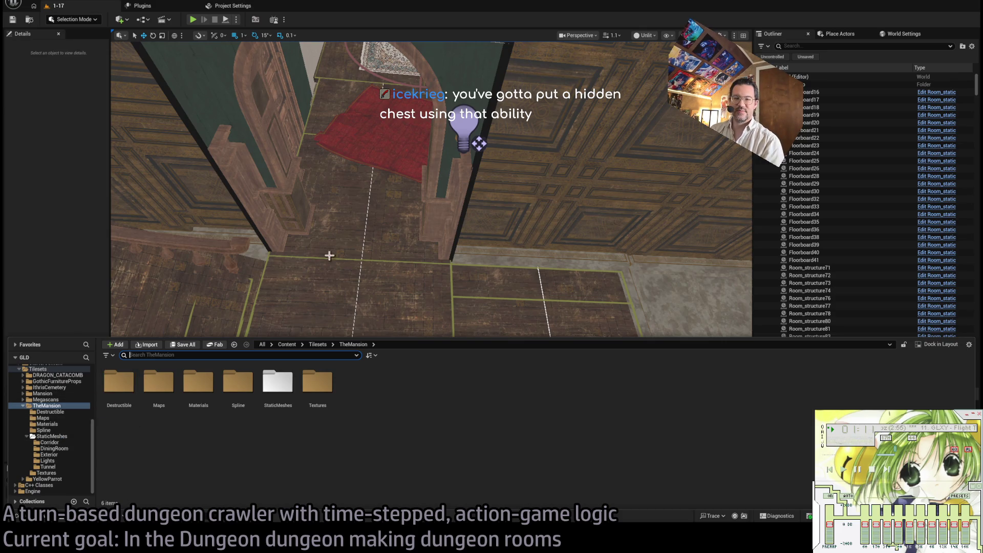
drag(241, 376, 245, 379)
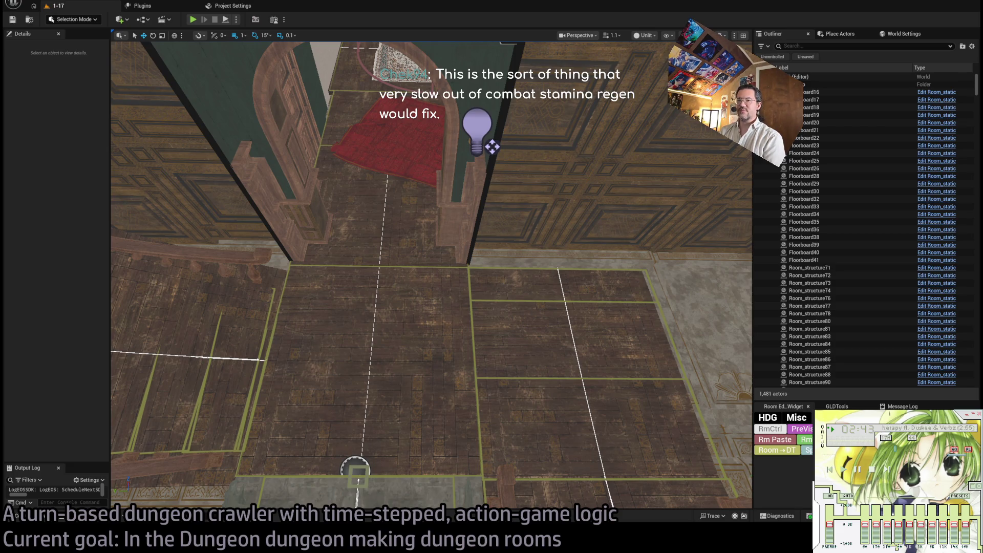
Start Play In Editor and play a first turn with a Hold action and Debug1 near 4.
click(193, 19)
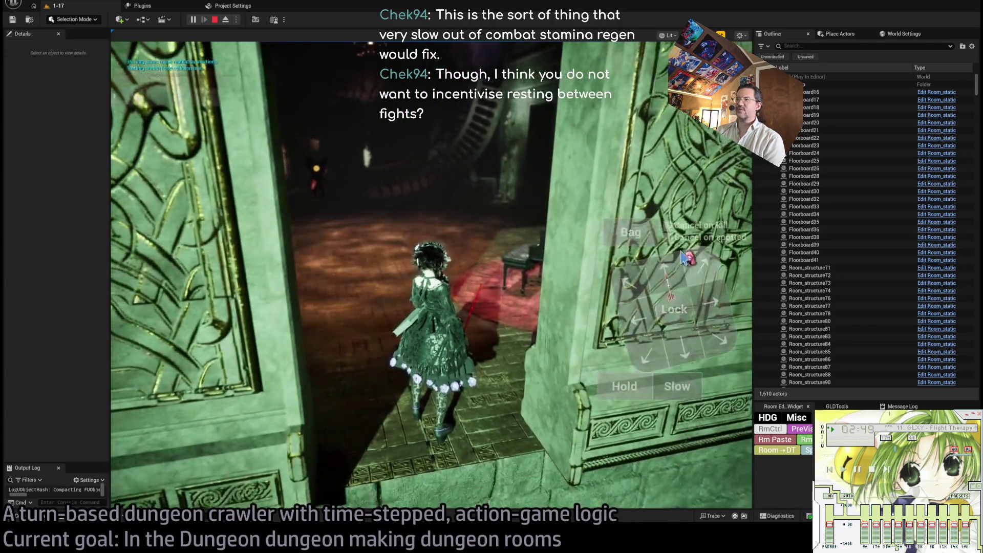
click(163, 370)
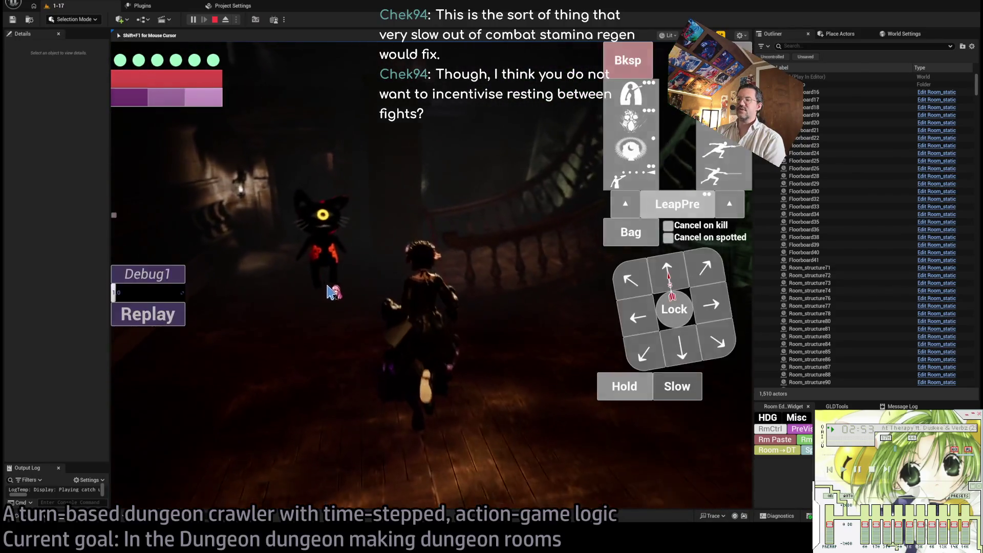
click(614, 388)
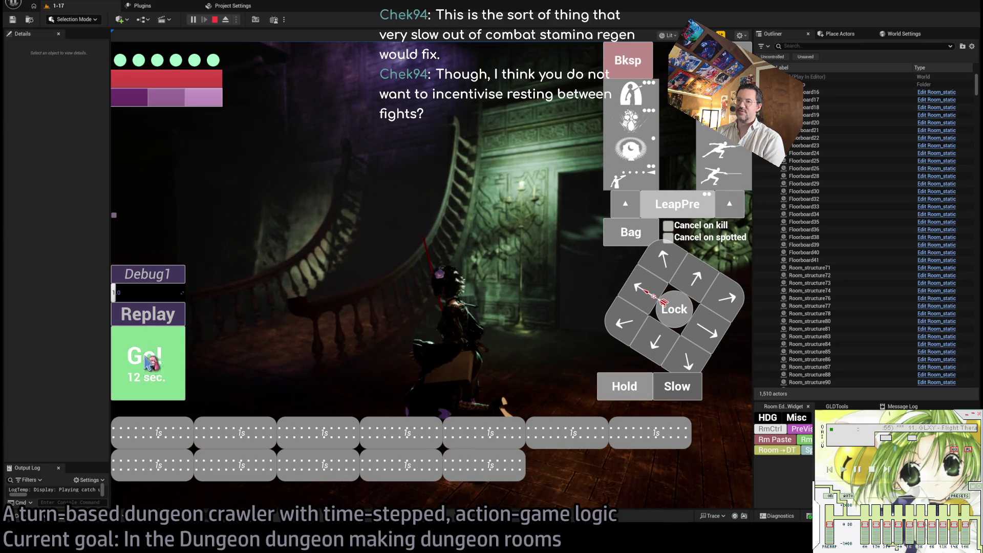
drag(116, 293, 140, 287)
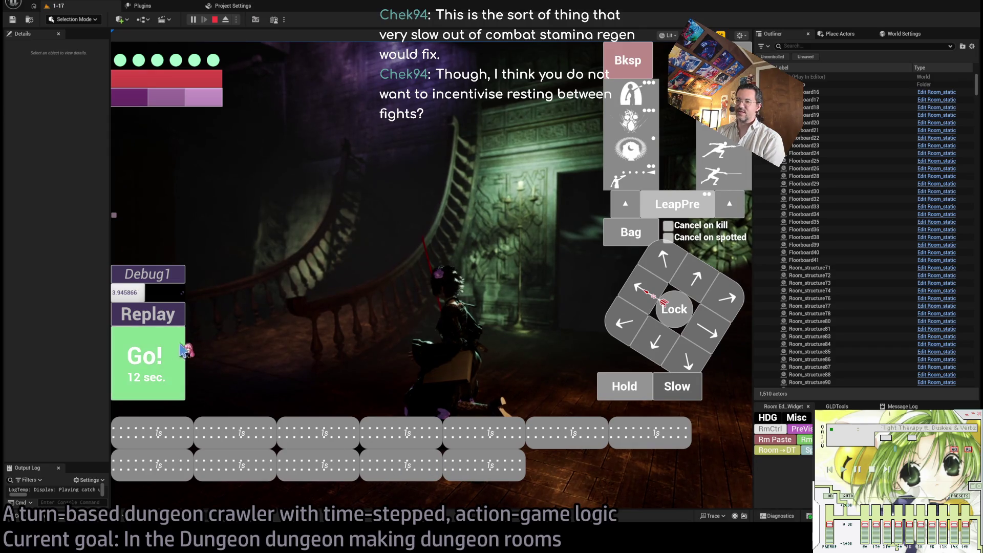
click(176, 353)
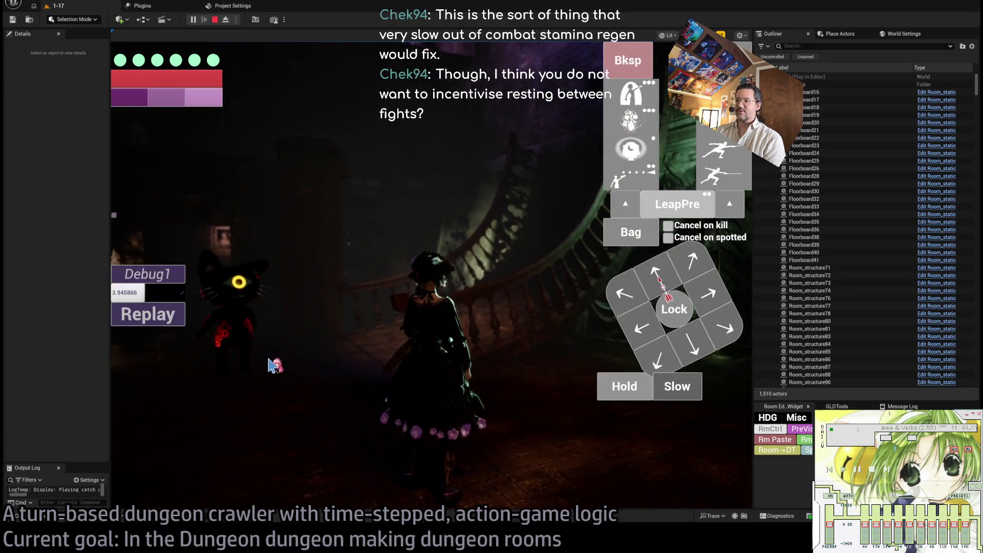
Plan turns with a 6-second Hold and a projectile attack, play them, then exit play mode.
click(636, 399)
drag(635, 399, 636, 391)
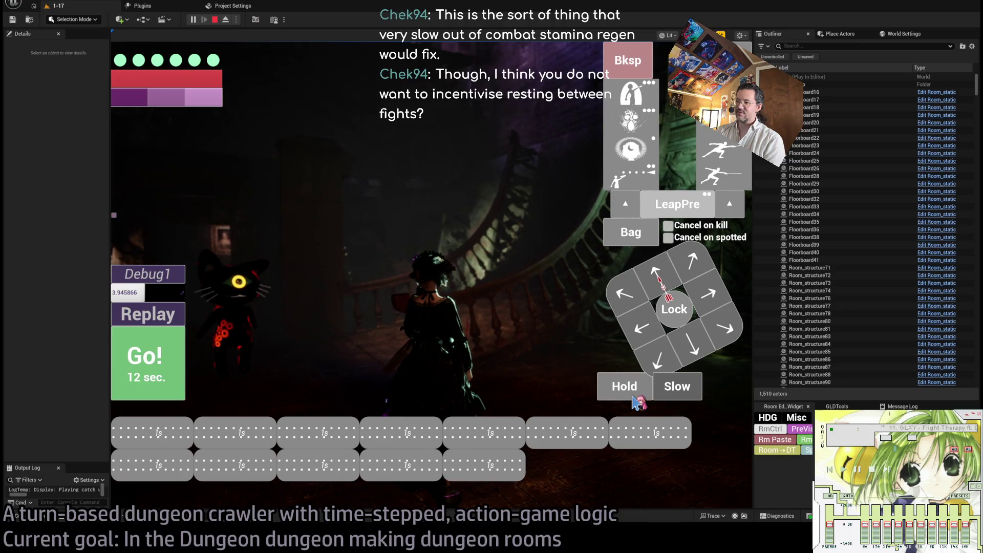
drag(629, 61, 628, 60)
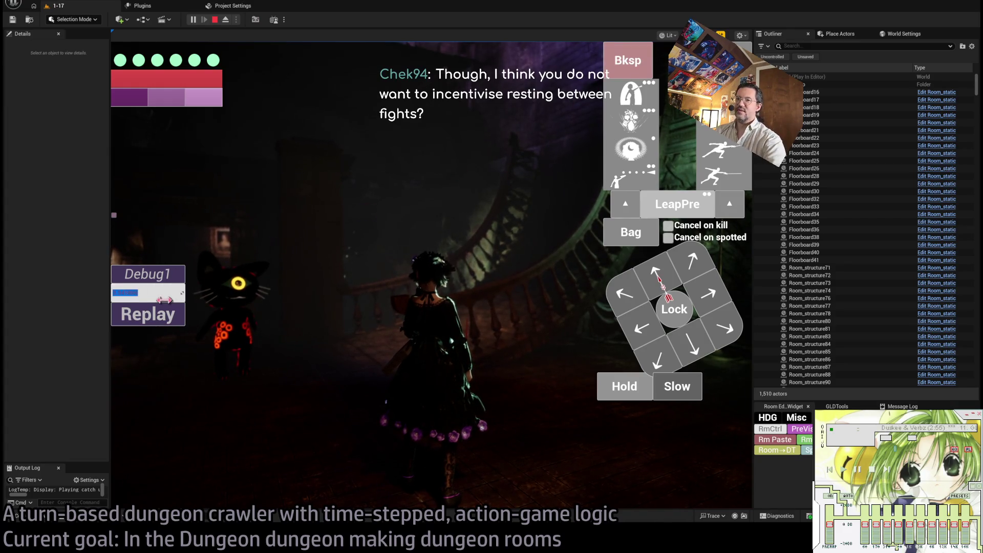
drag(337, 221, 501, 203)
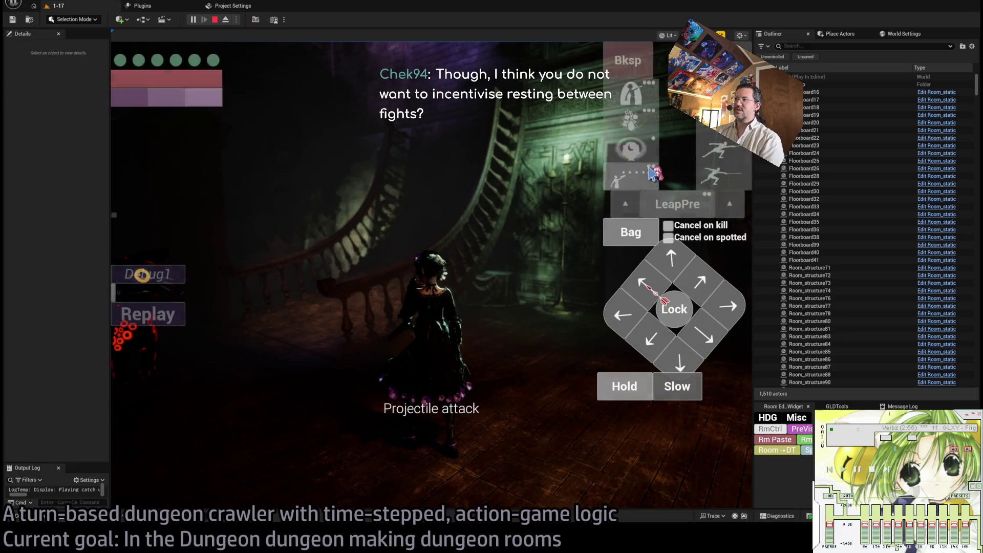
click(142, 355)
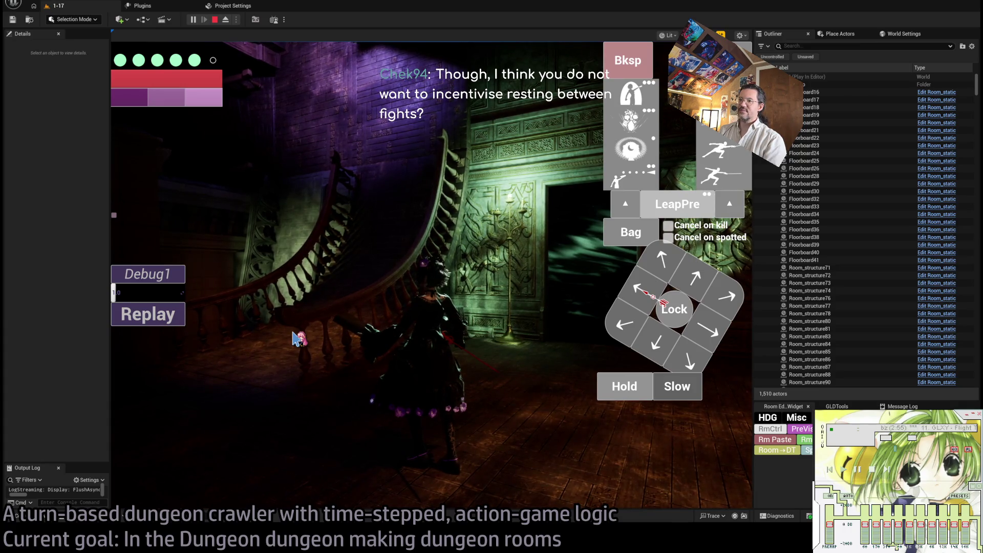
click(303, 339)
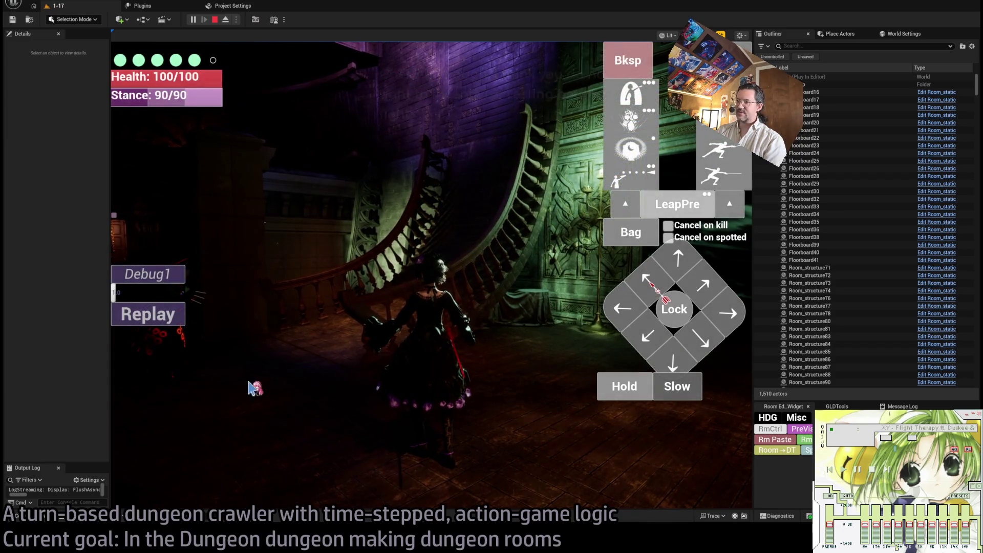
click(309, 398)
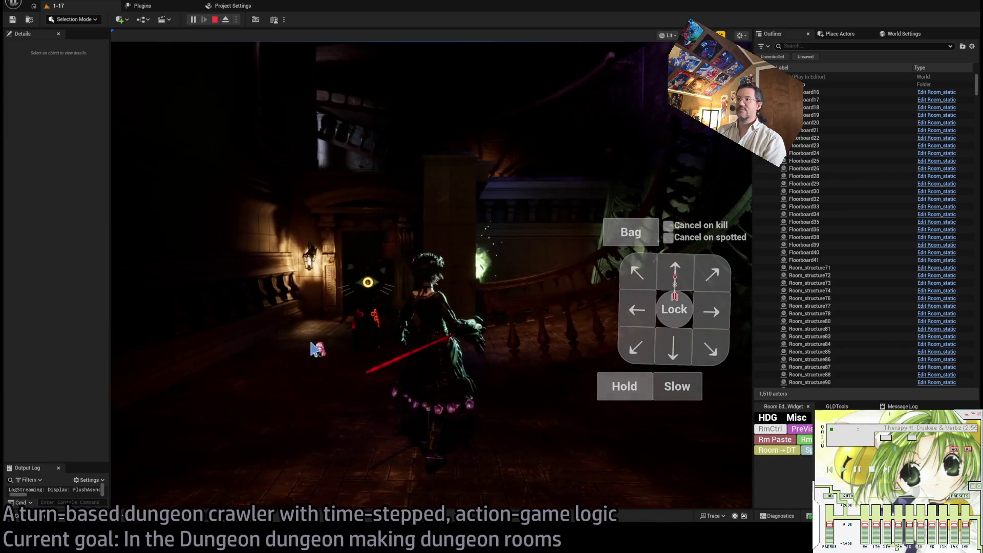
key(Escape)
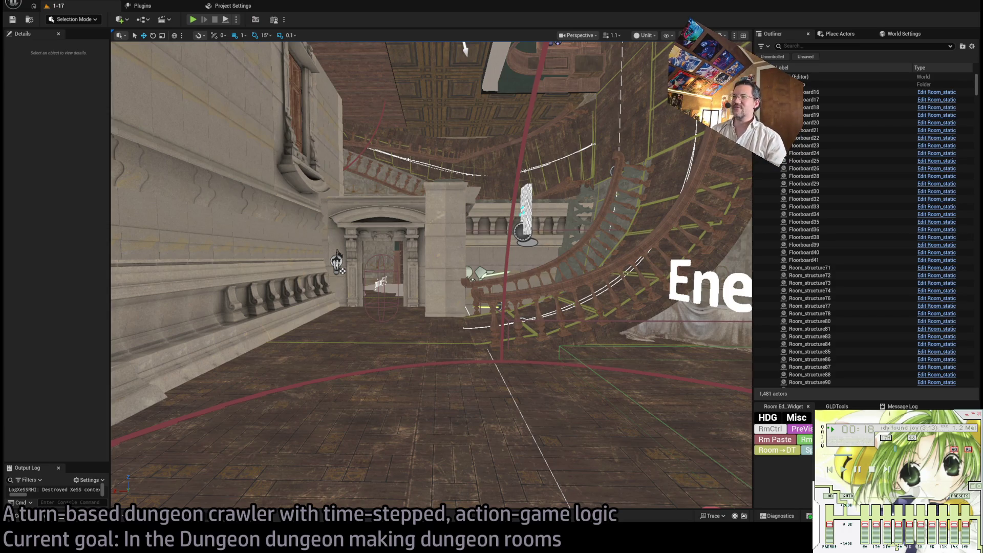
Fly the camera past the ceiling and staircase into the grand piano and chandelier room, then launch Play.
scroll(431, 275, down, 1)
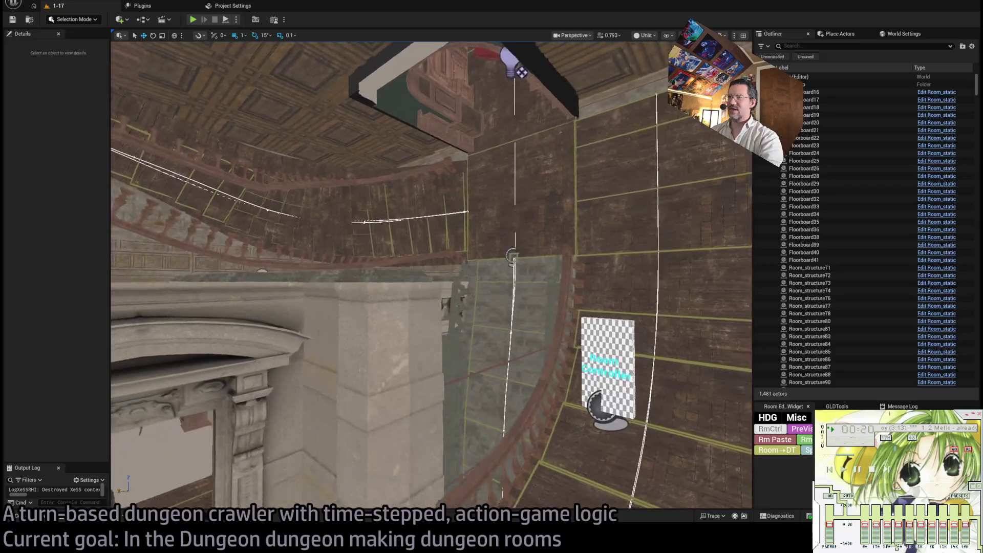
scroll(431, 275, down, 3)
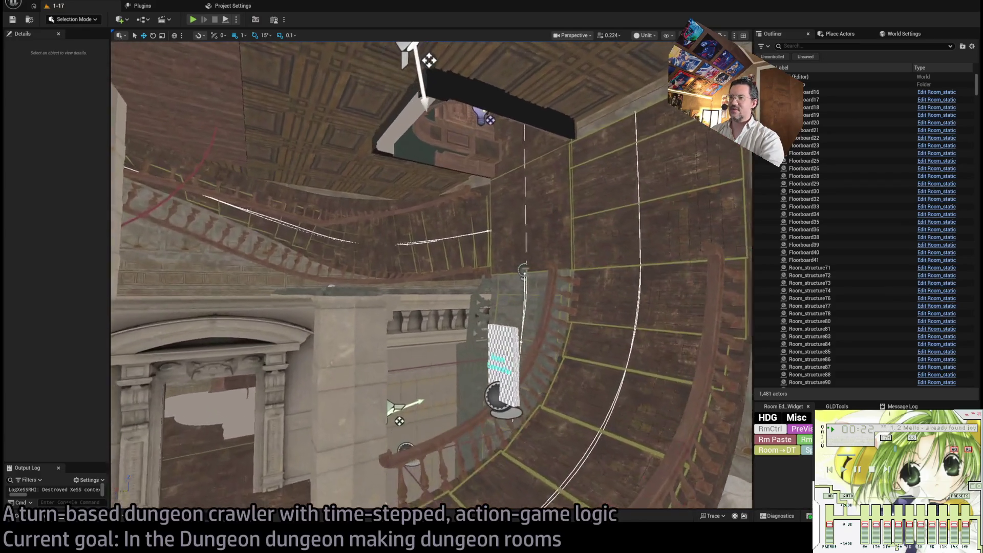
key(s)
key(s)
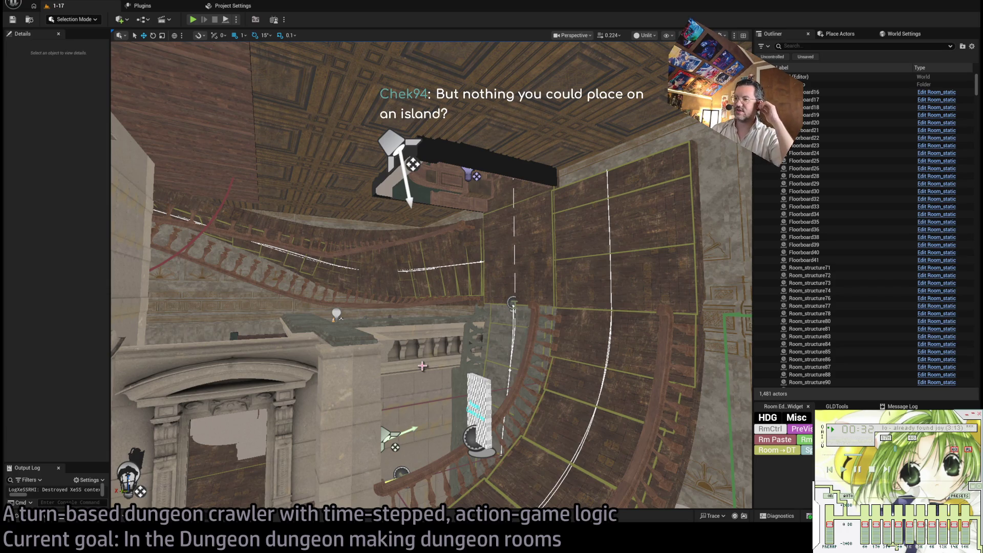
key(w)
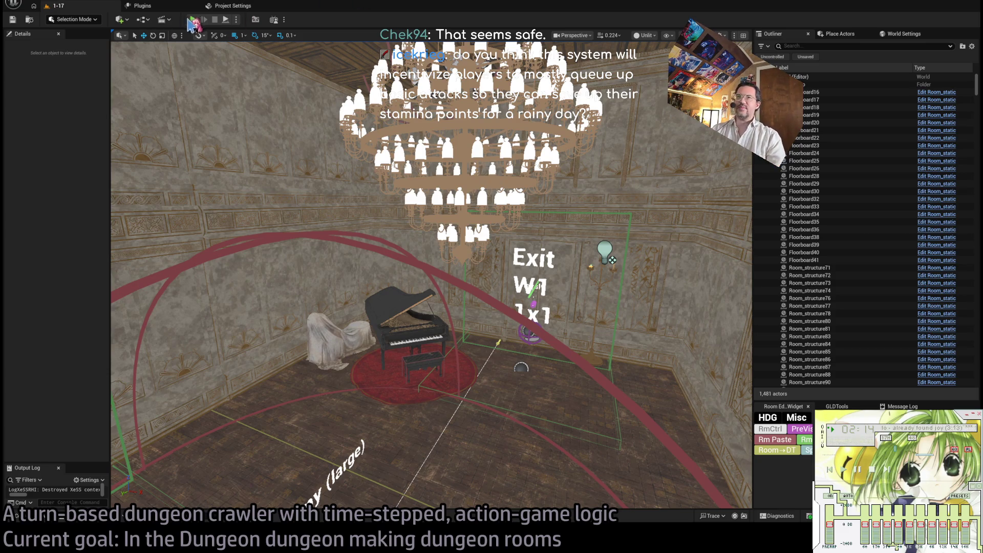
click(193, 21)
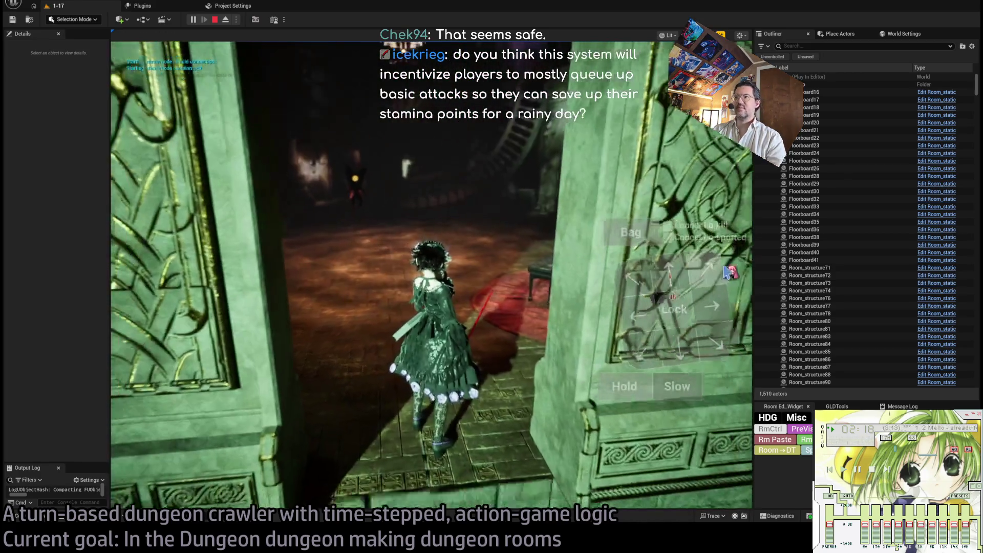
Run the heroine forward, commit the queued attacks, and step diagonally up-left.
click(668, 273)
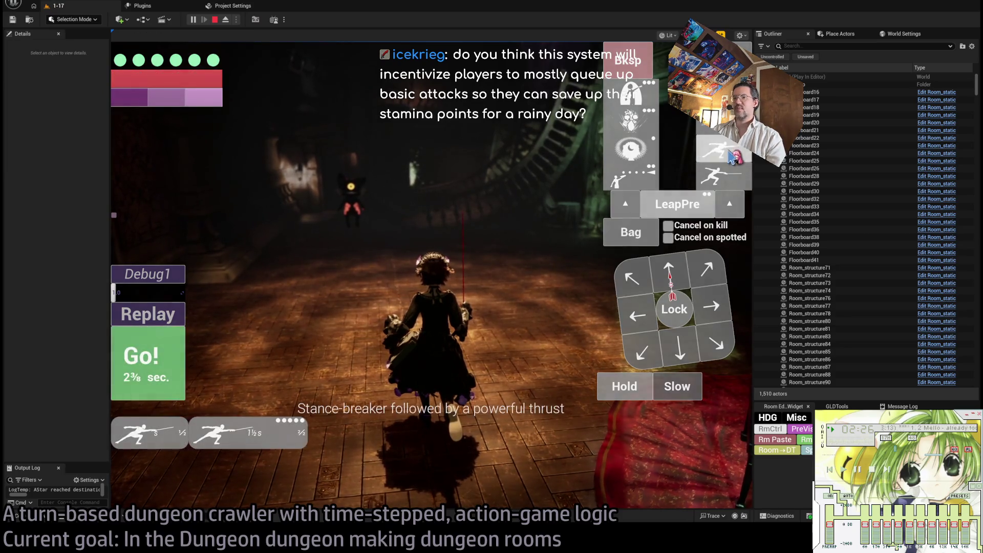
click(165, 382)
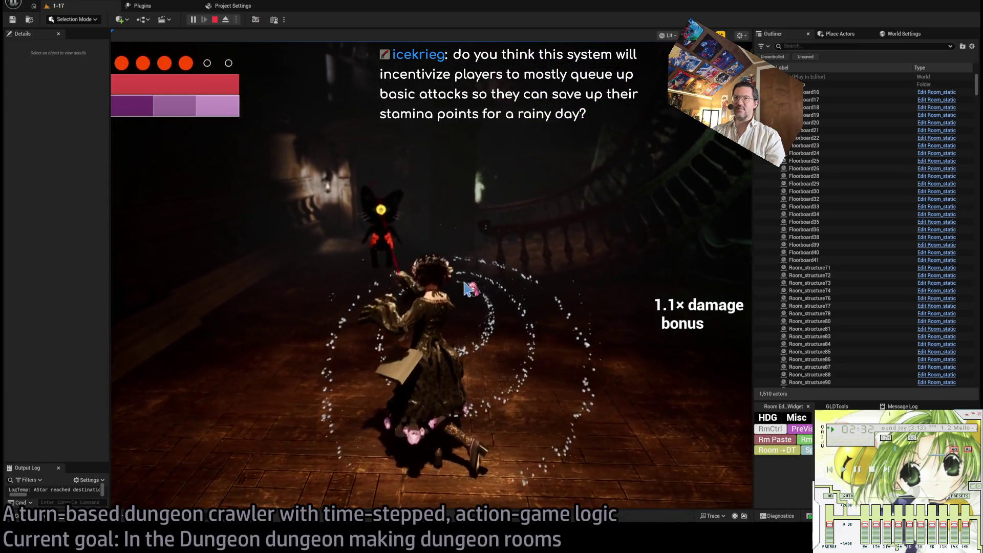
mouse_move(180, 61)
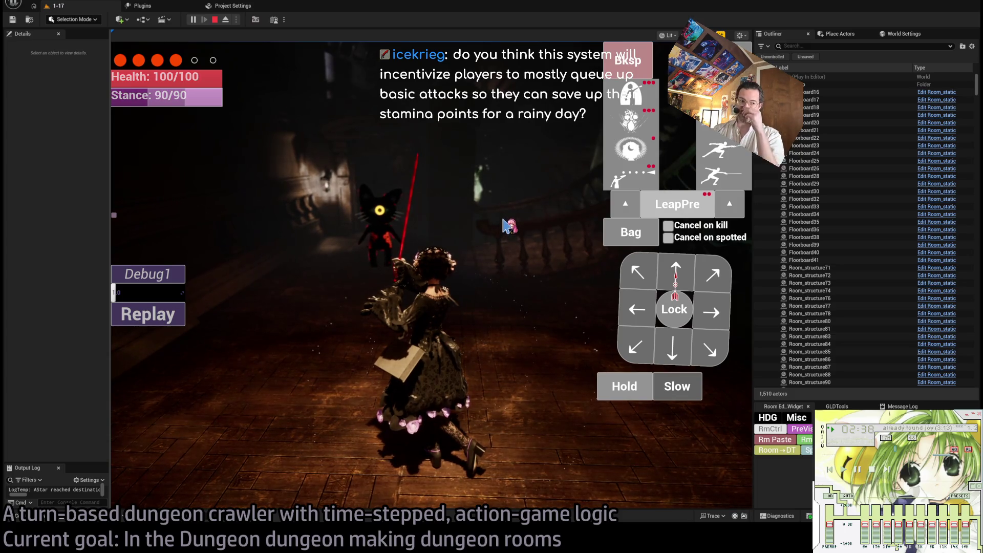
click(662, 281)
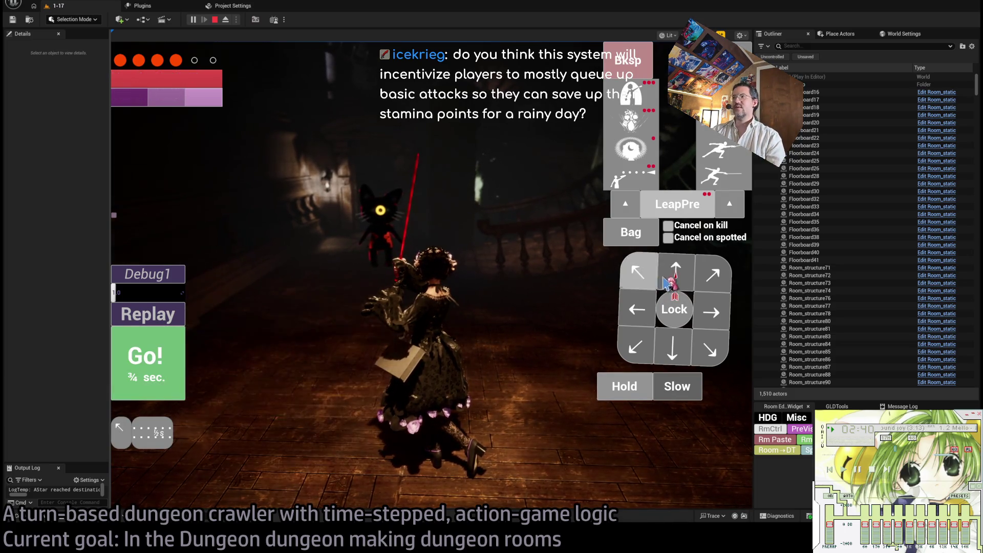
click(153, 359)
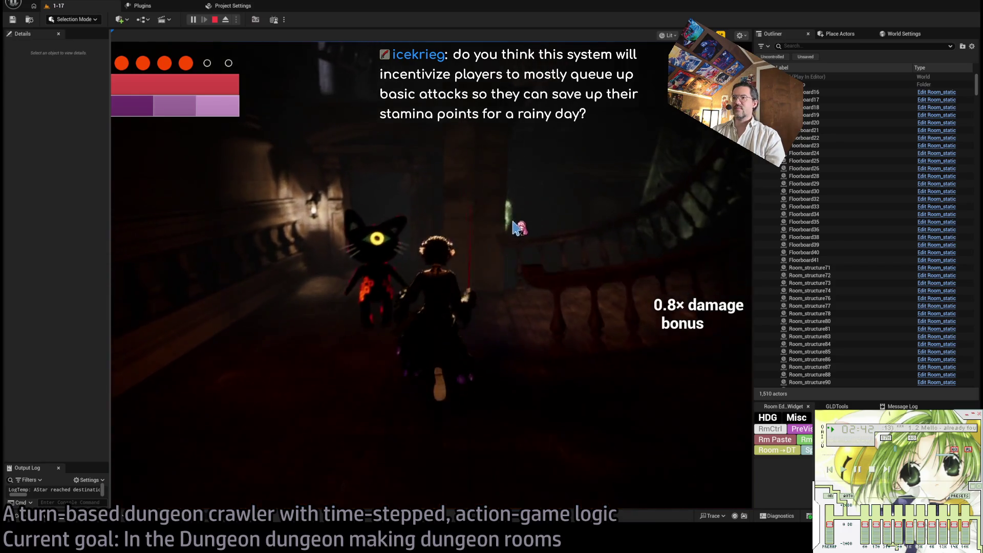
Attack the cat with repeated lunges and a four-hit light attack combo.
click(720, 185)
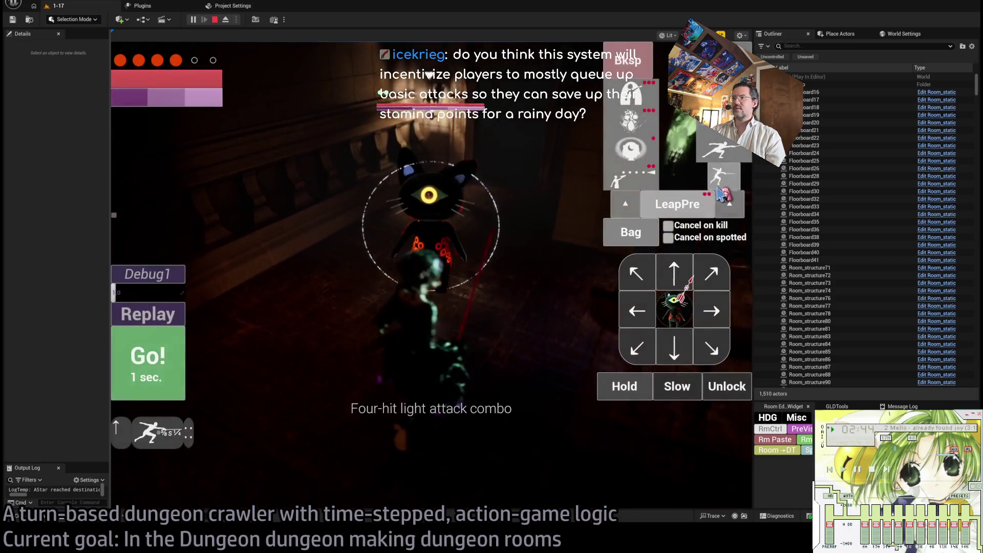
click(720, 185)
click(148, 358)
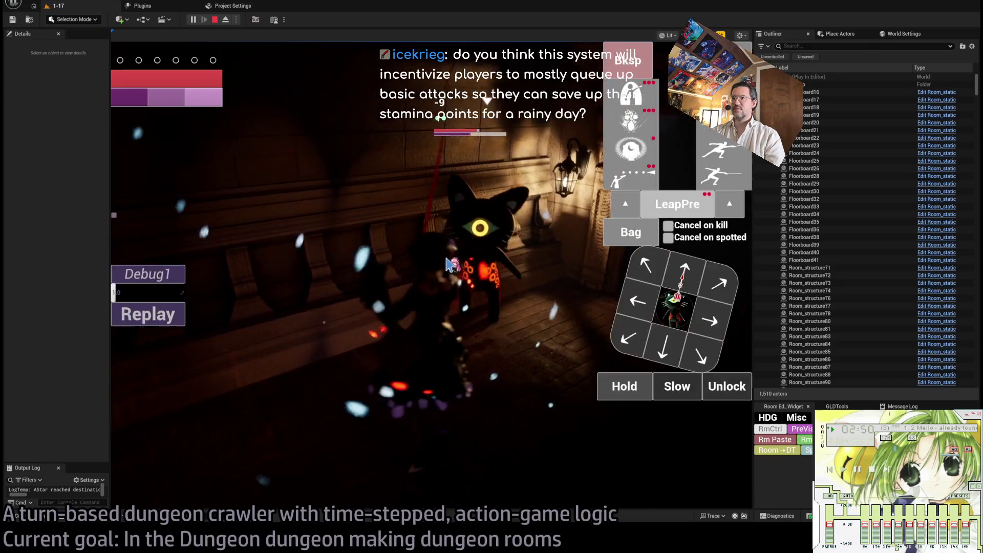
click(447, 266)
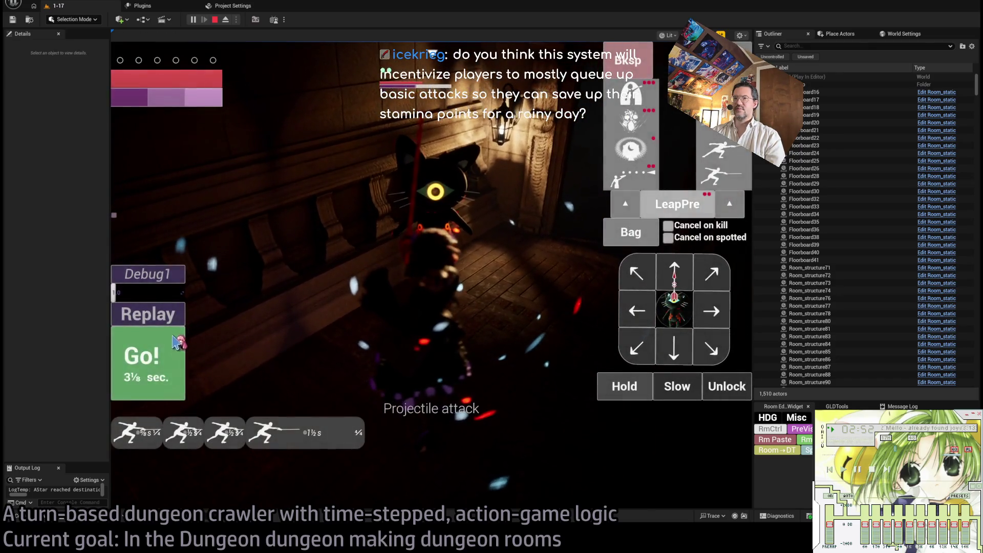
click(177, 341)
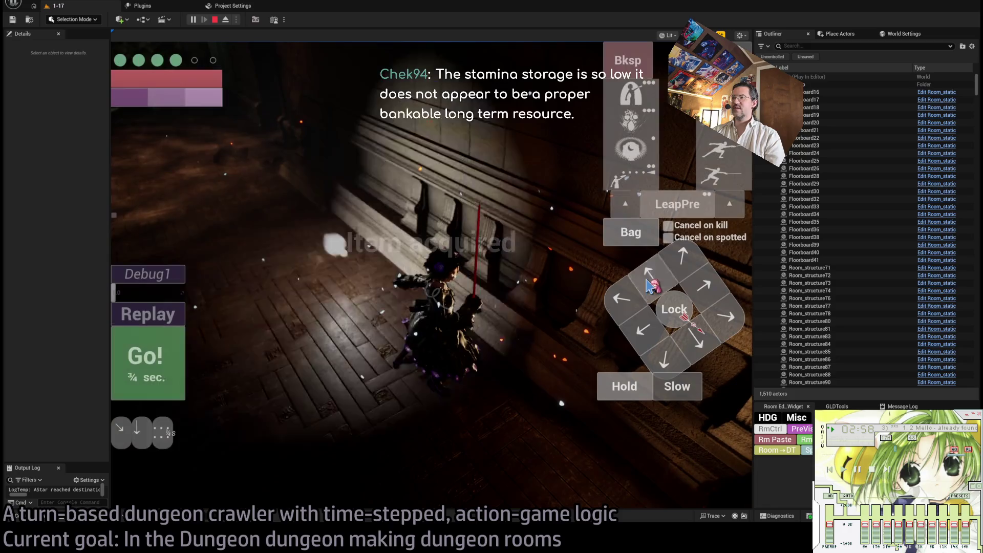
click(153, 359)
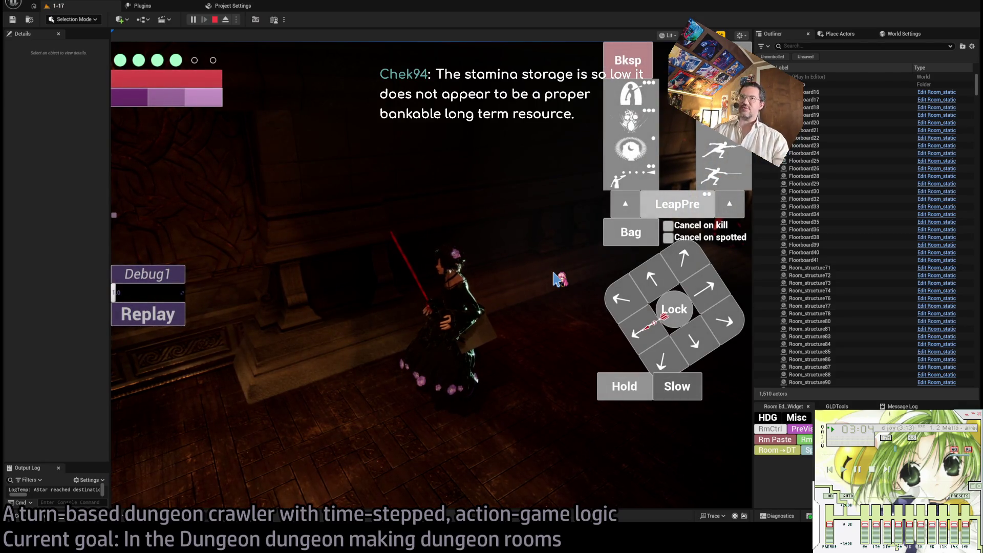
Restart the playtest and queue a step right followed by two lunges.
click(215, 20)
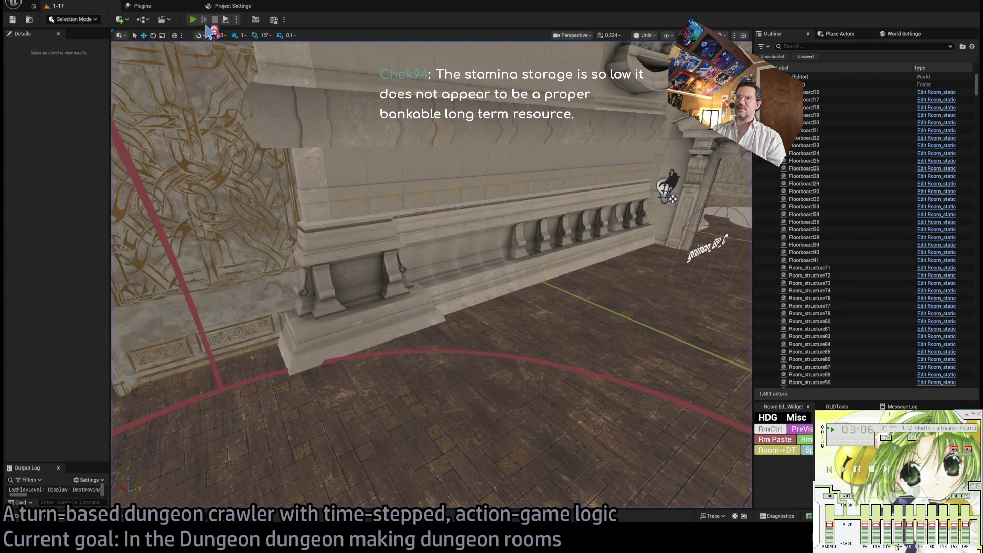
key(alt+p)
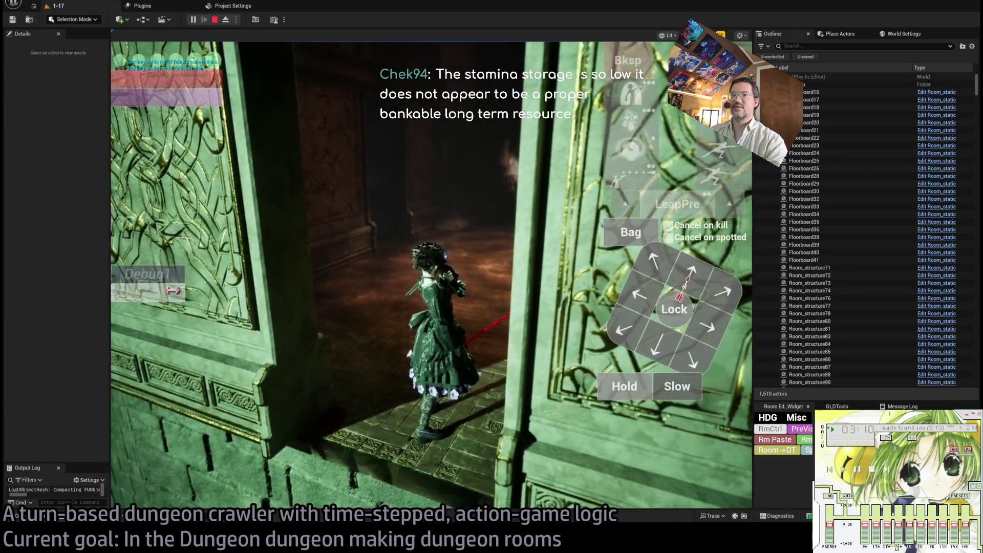
mouse_move(718, 135)
key(Right)
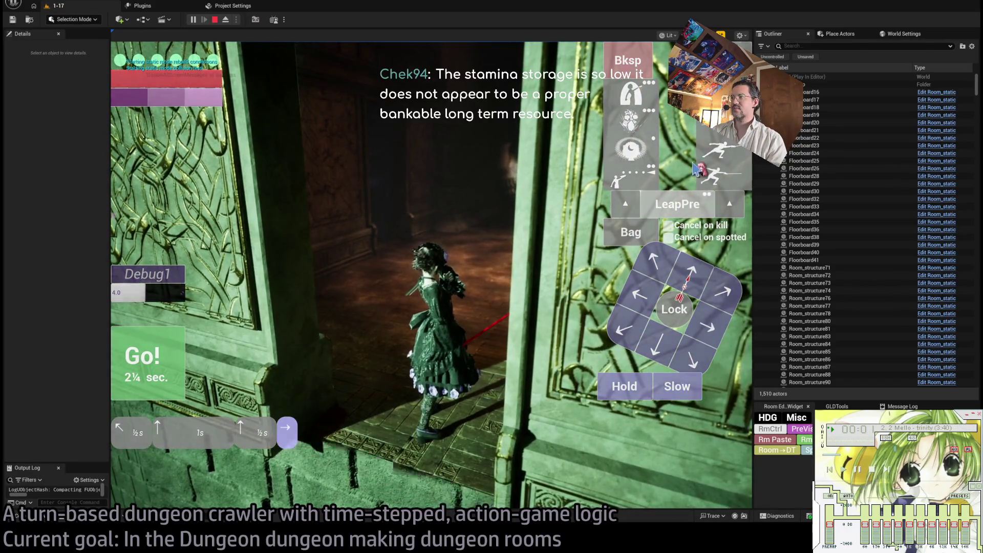
click(719, 149)
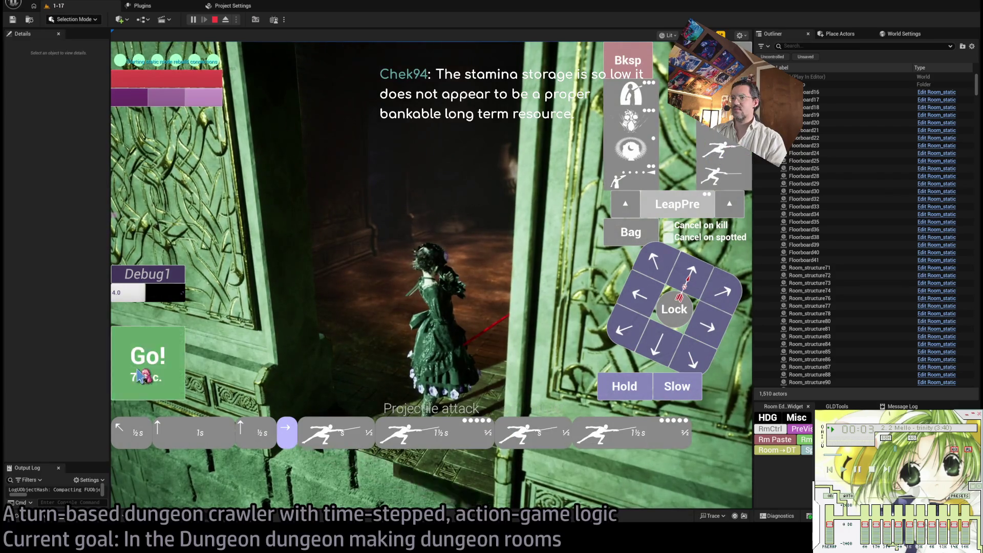
key(Return)
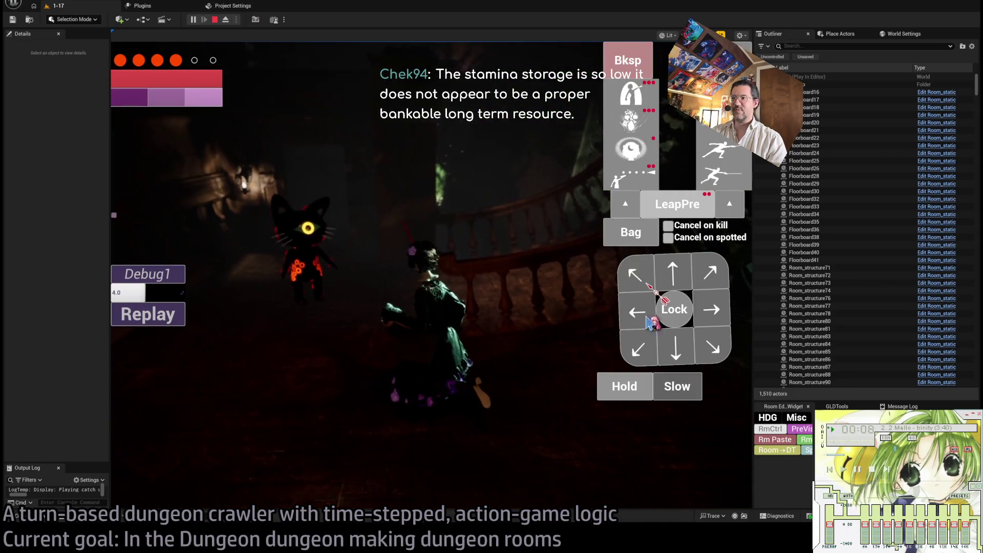
Lock onto the cat and hit it with a projectile, a lunge and a four-hit combo.
click(664, 305)
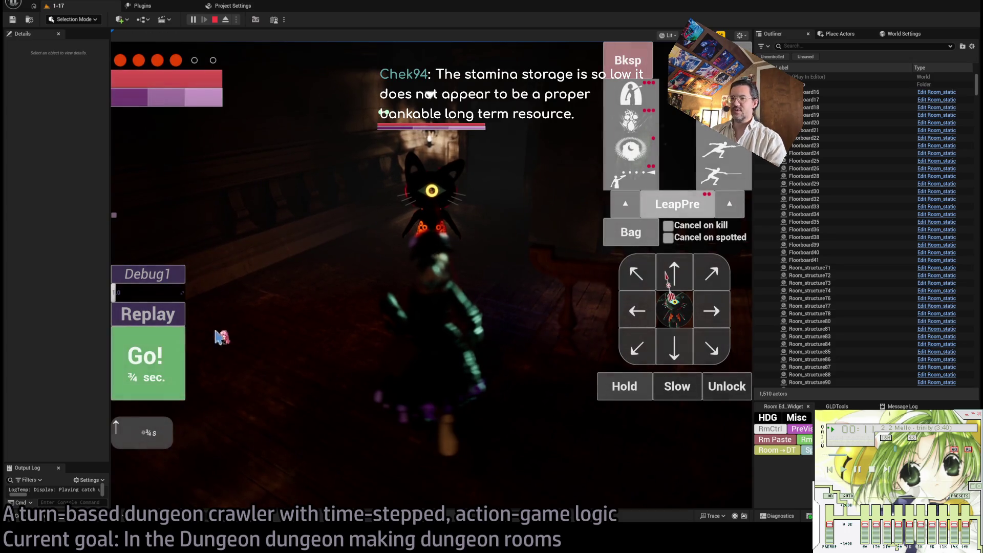
click(179, 375)
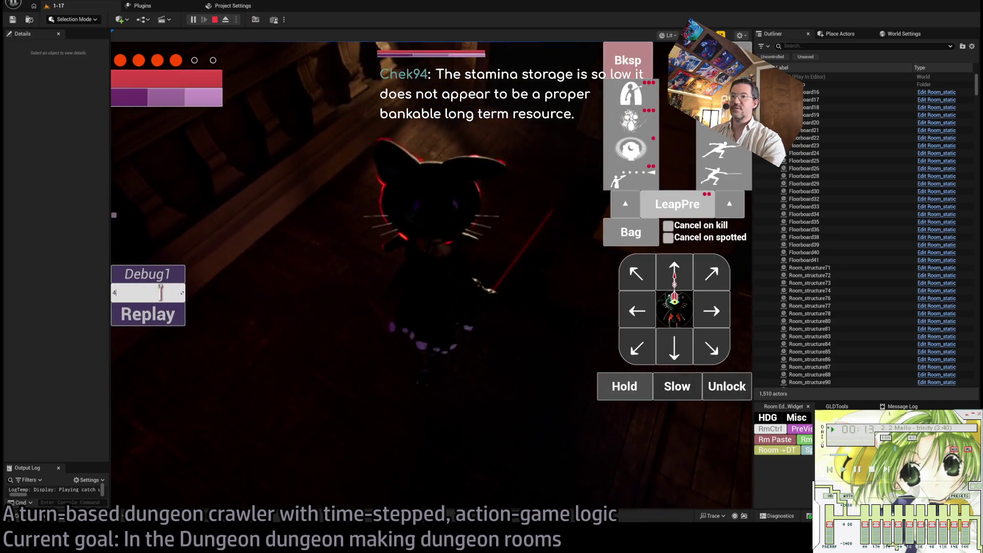
click(630, 177)
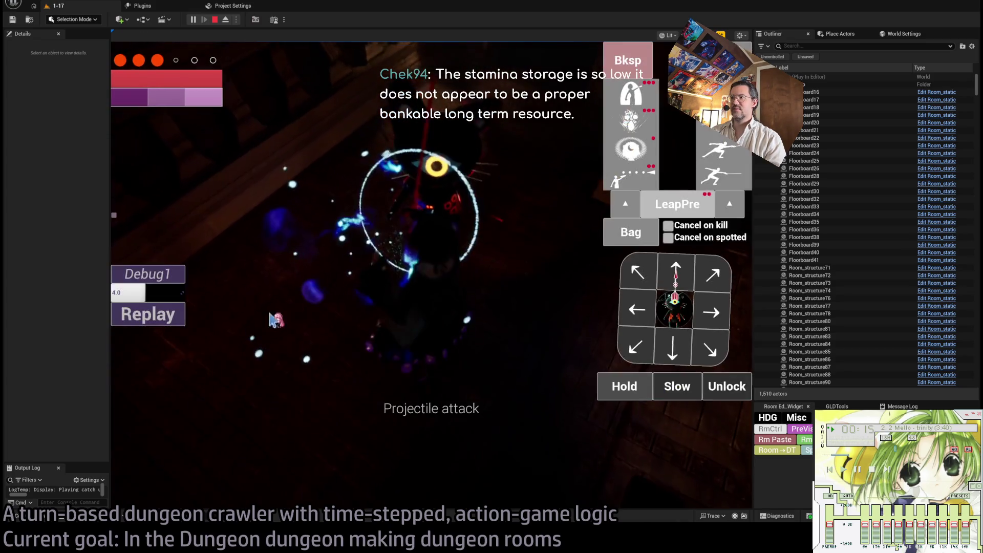
click(724, 182)
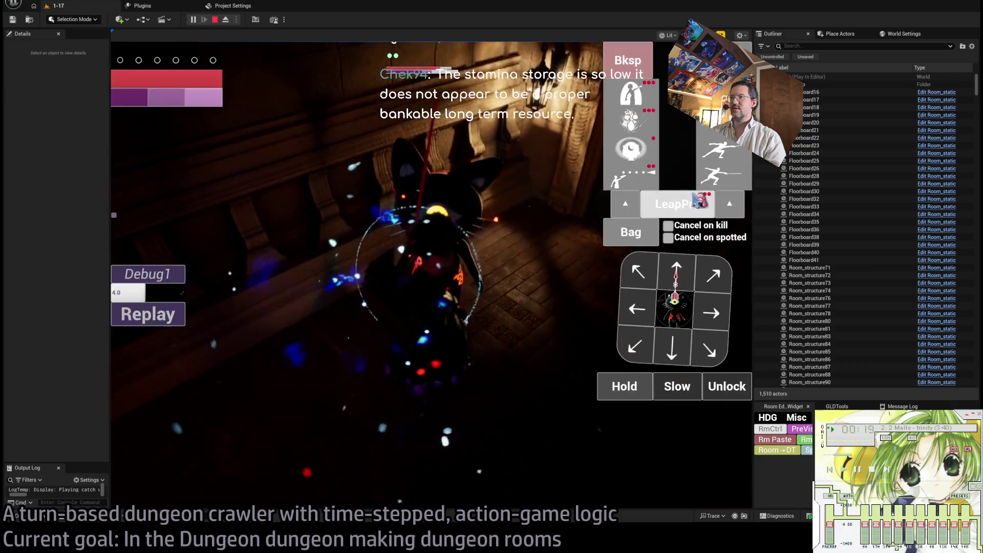
click(425, 255)
click(630, 177)
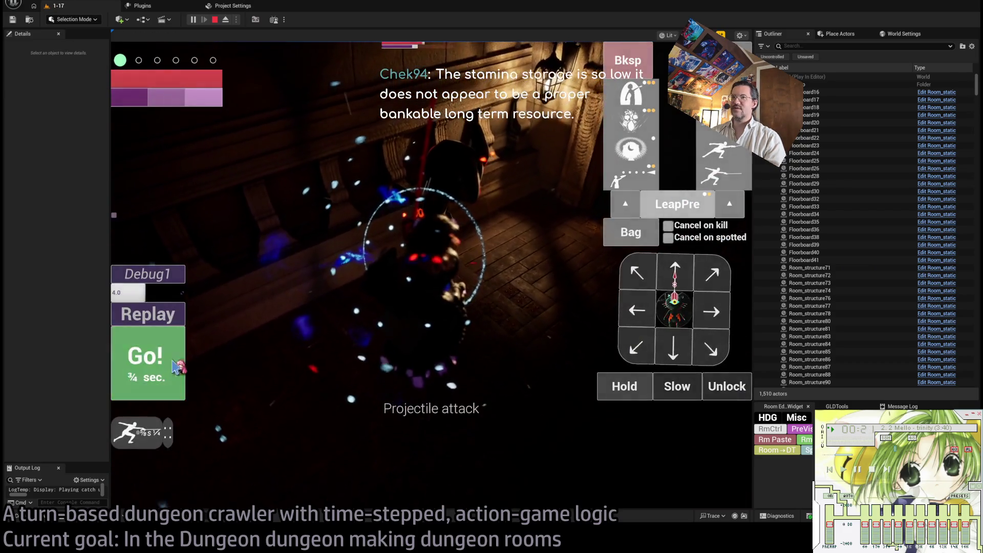
click(716, 190)
Queue more lunges, swap one for a projectile with added wait, execute, then release the game view.
click(716, 191)
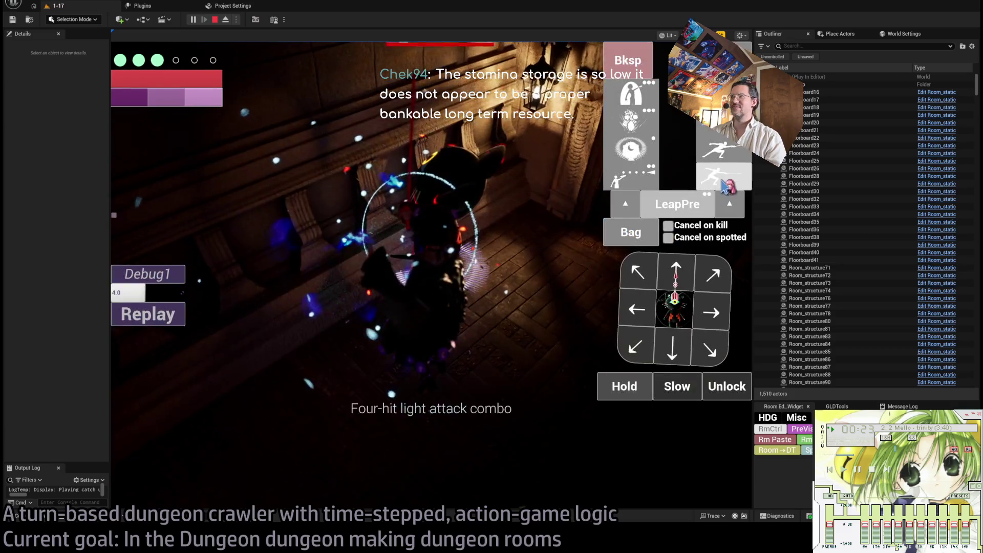
click(713, 180)
click(501, 324)
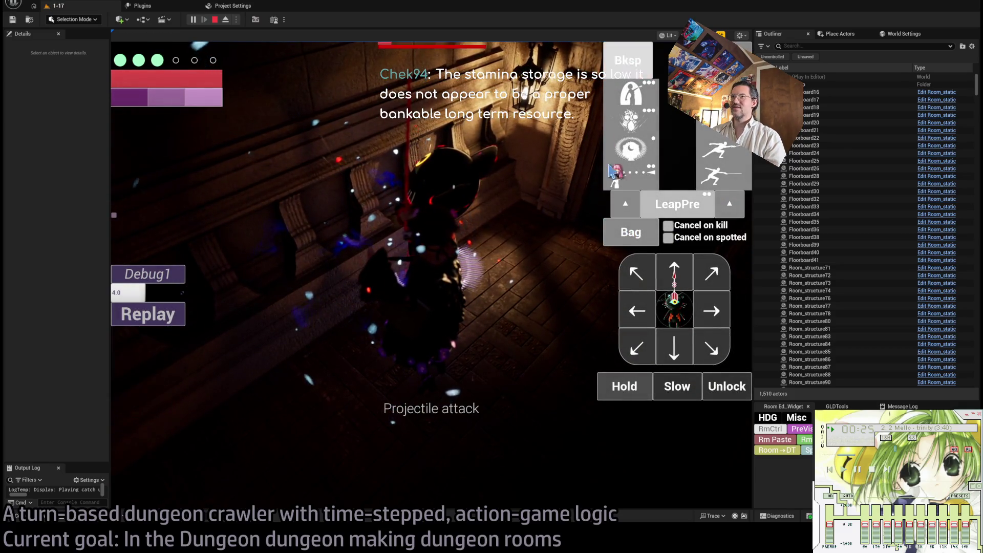
click(625, 390)
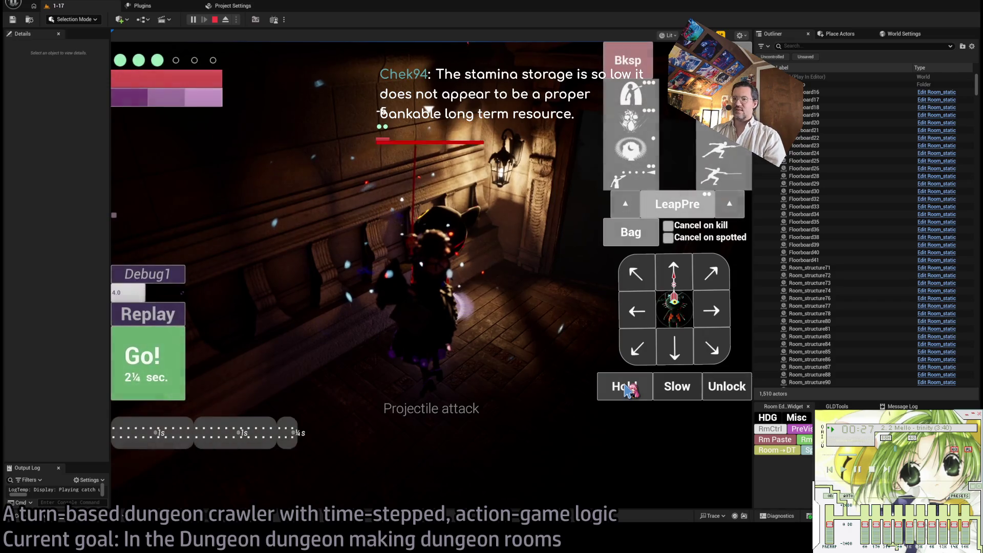
click(172, 392)
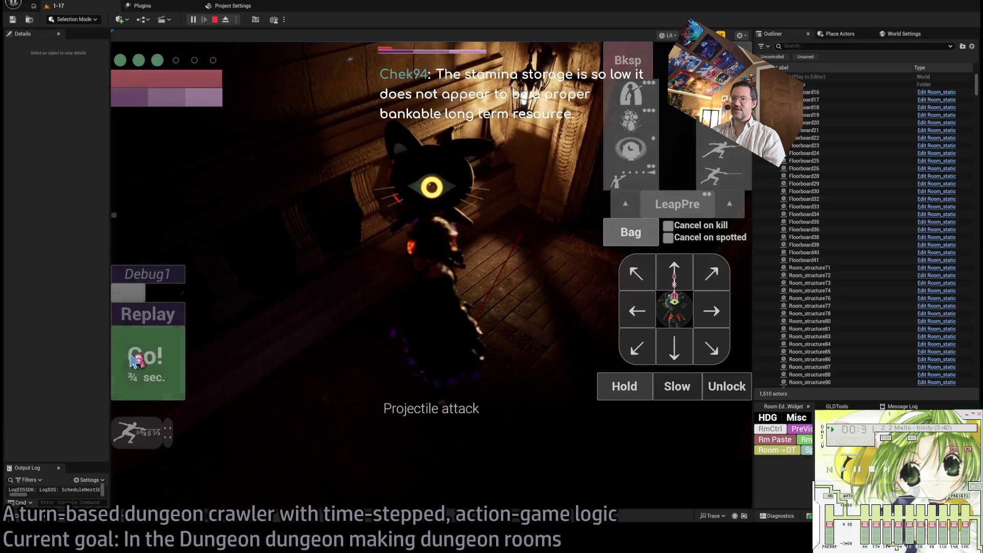
click(149, 361)
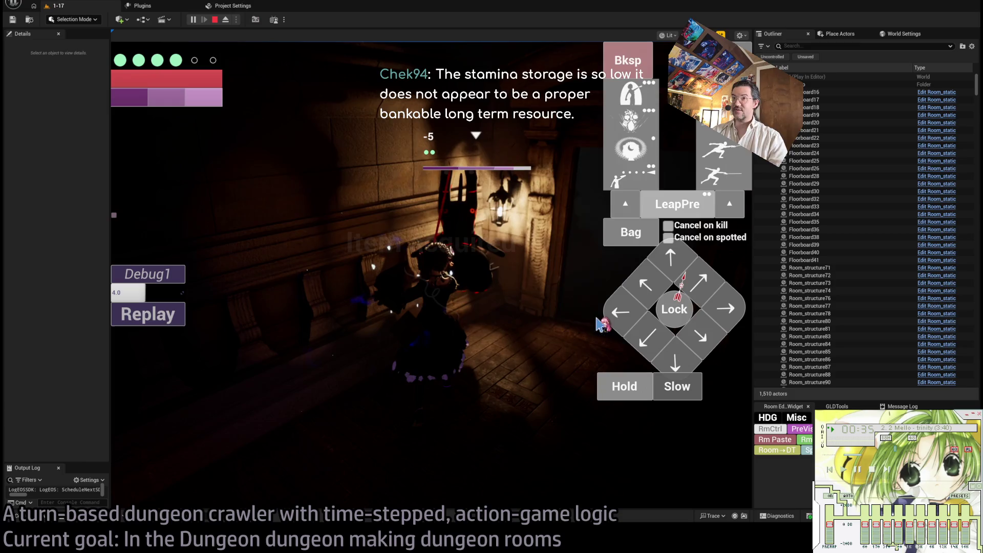
click(181, 64)
key(shift+F1)
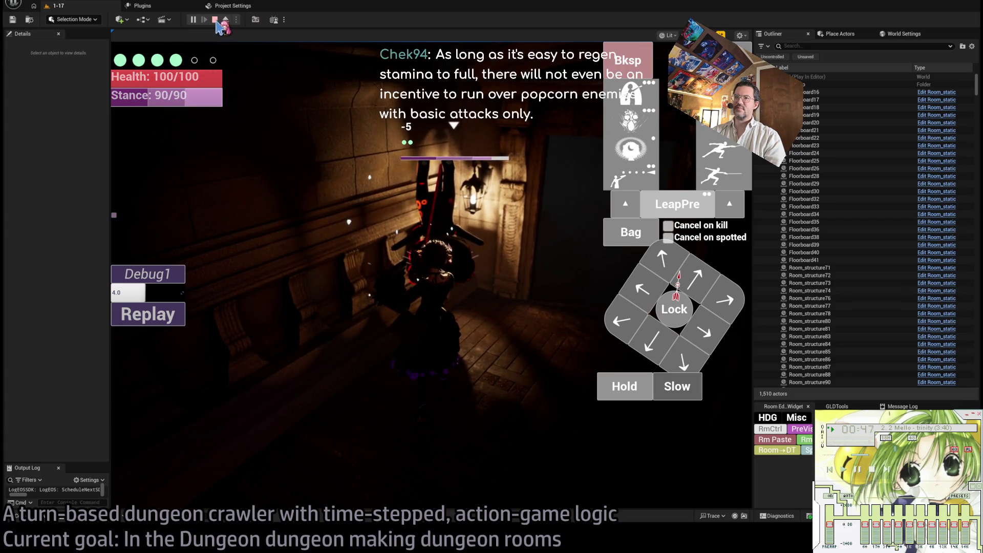
Stop the playtest to return to the editor viewport at the carved stone doorway.
click(215, 20)
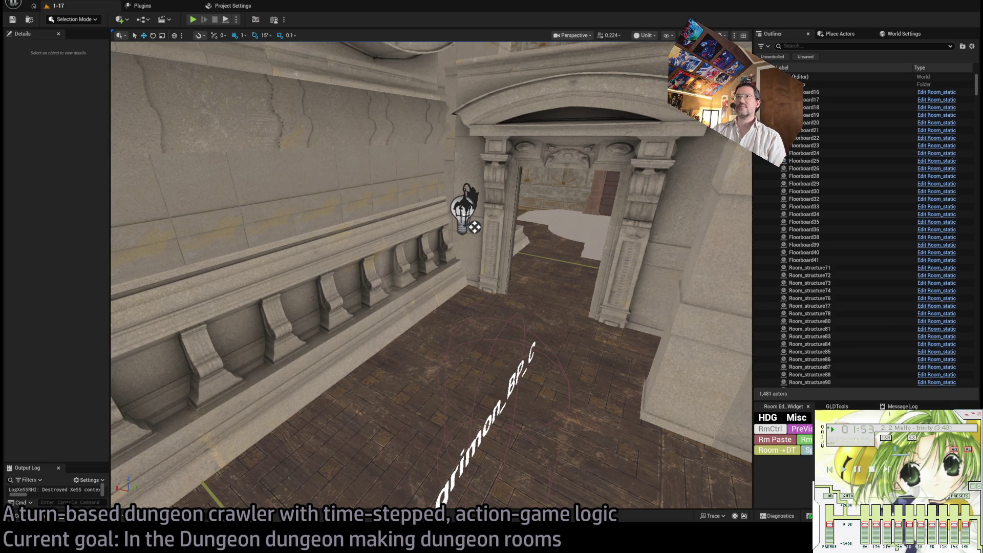
Start a new playtest and run the queued turn so the heroine enters the corridor.
click(193, 20)
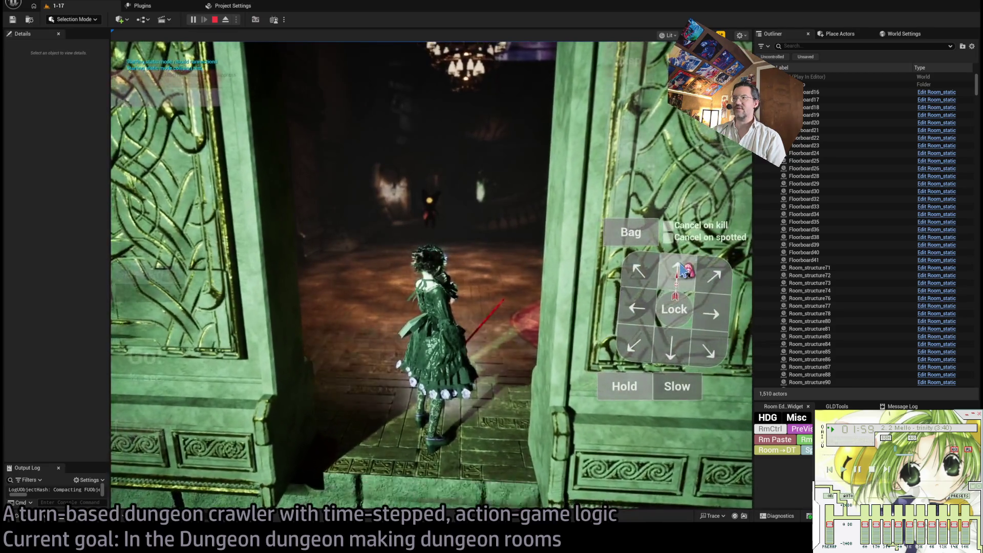
click(680, 269)
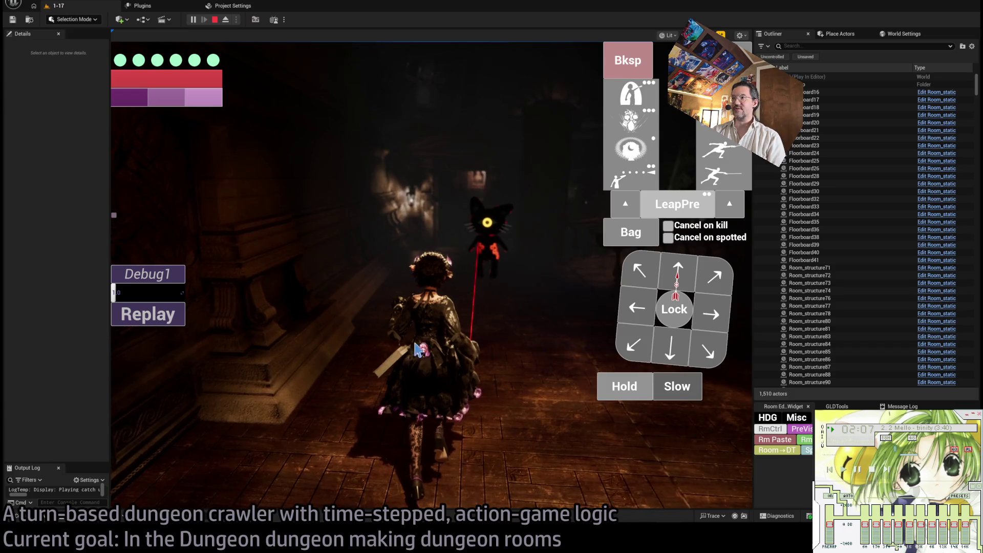
Drag the viewport–Outliner splitter right to widen the running game view.
drag(753, 245, 847, 245)
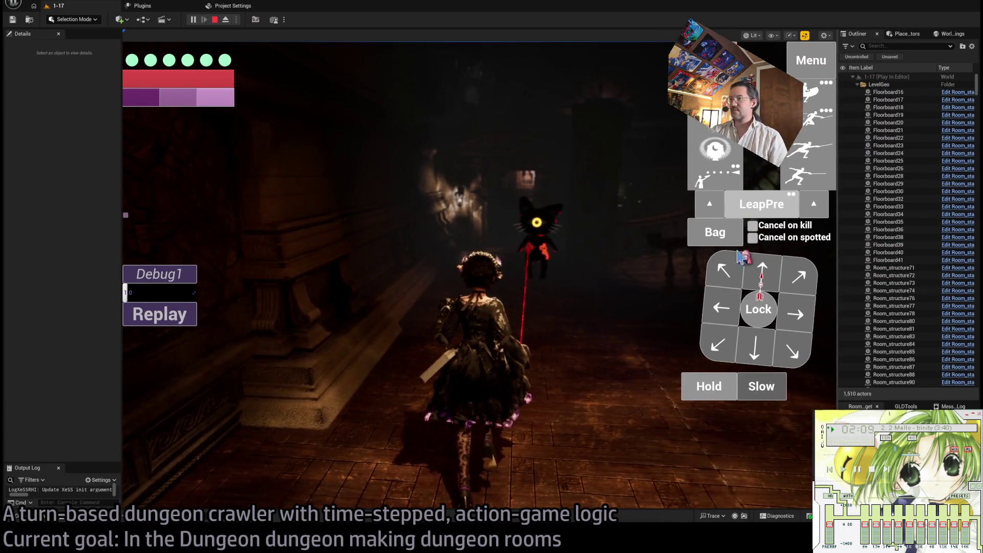
drag(123, 242, 139, 242)
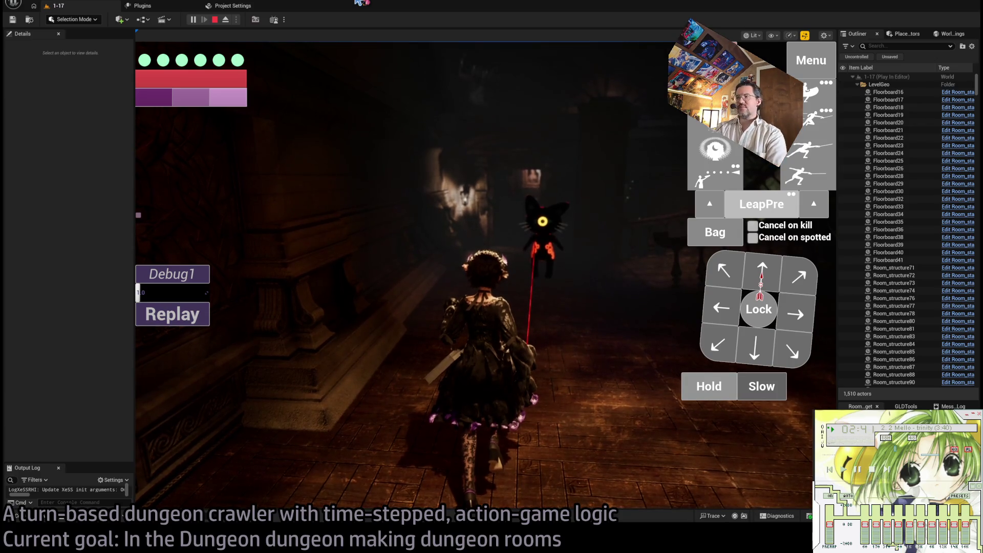
Queue the lower fencing skill, remove it, queue a right step instead, and run it with Go!
click(807, 175)
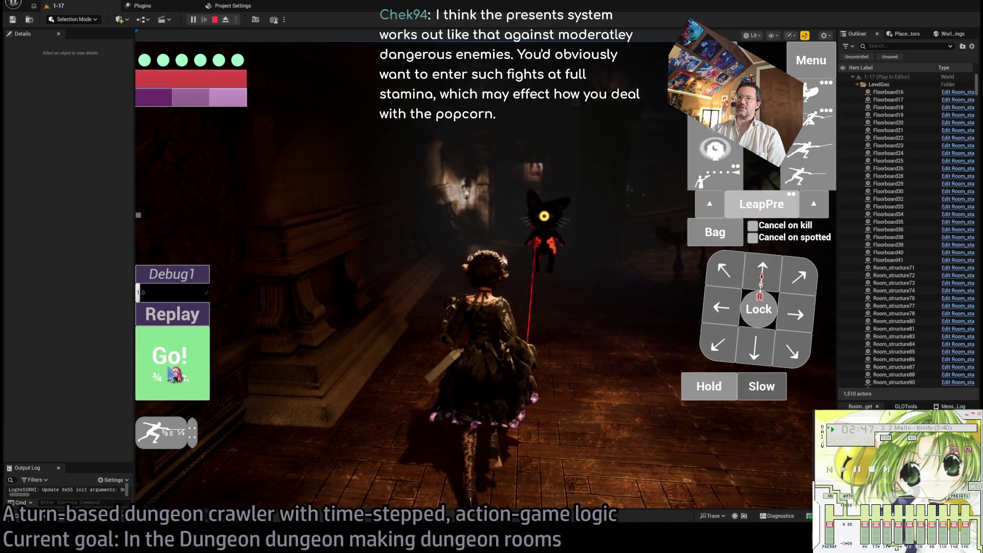
click(169, 367)
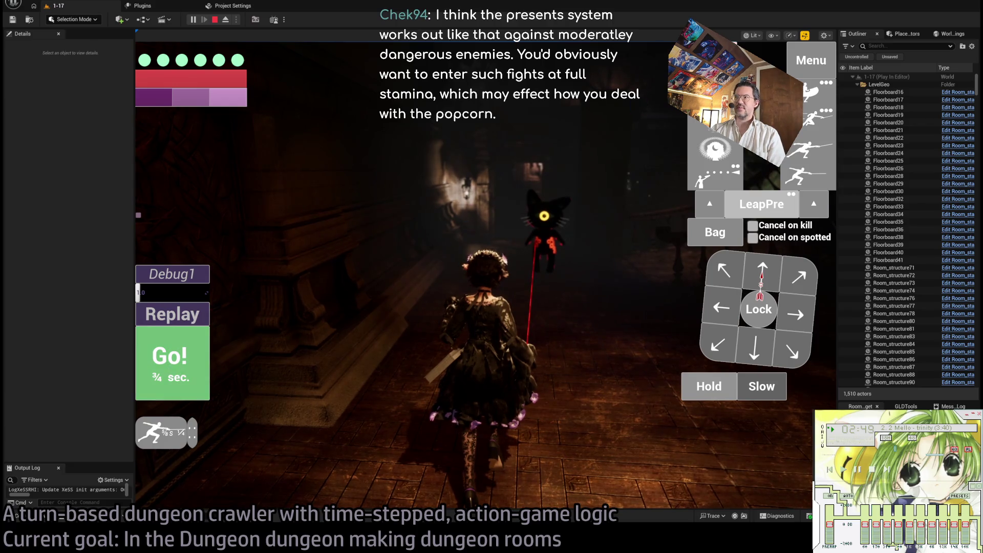
click(791, 322)
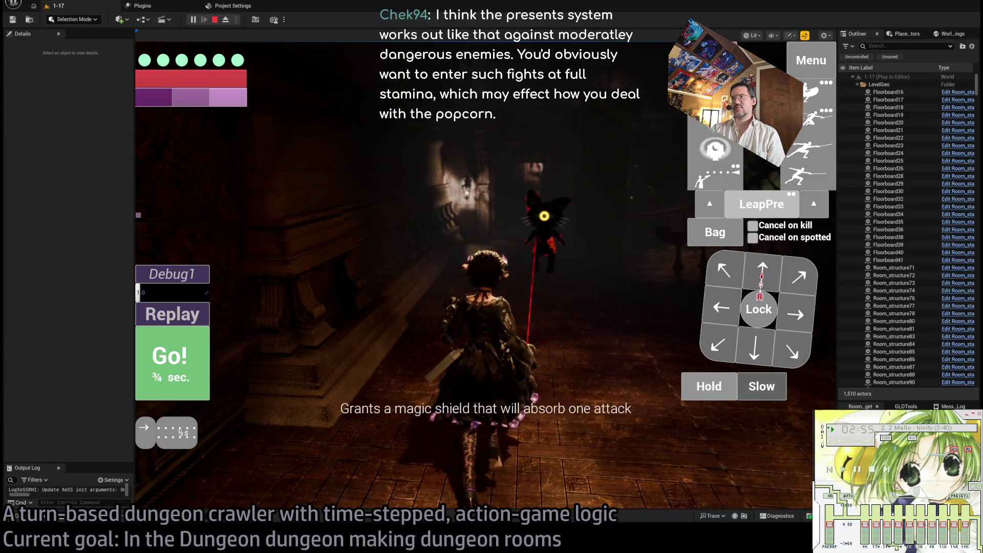
click(172, 359)
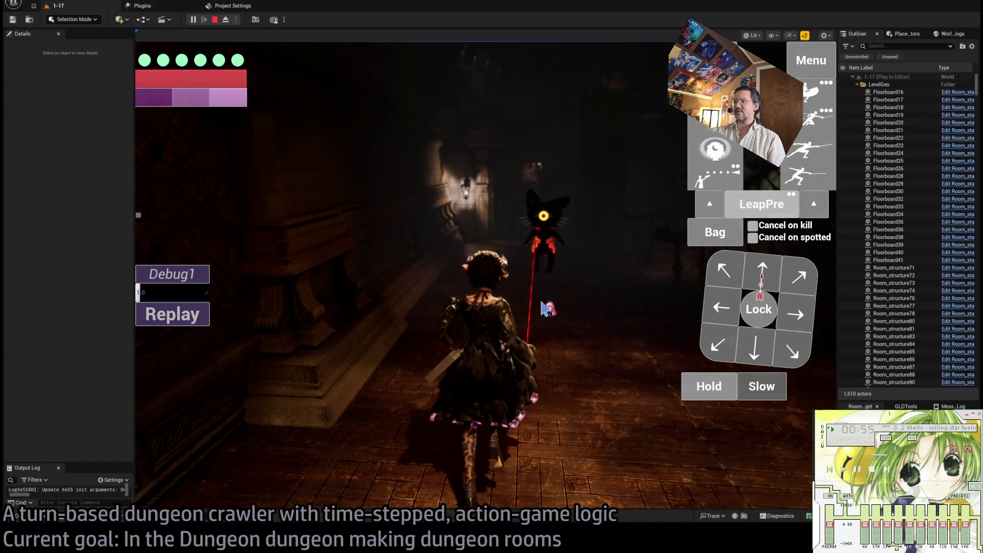
Queue an up-right diagonal move that carries the heroine toward the black cat in the corridor.
click(769, 279)
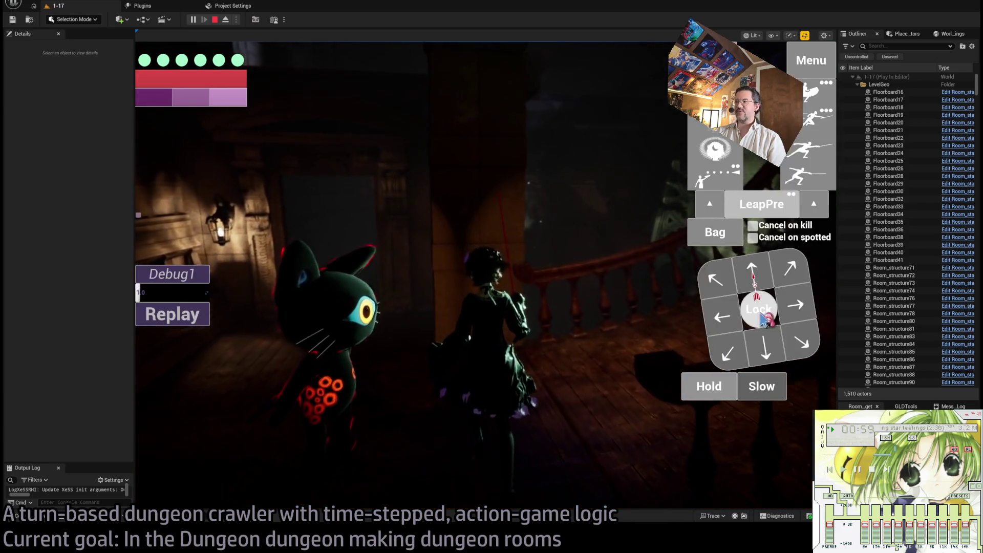
Queue a move to the right followed by several projectile attacks on the cat.
click(800, 298)
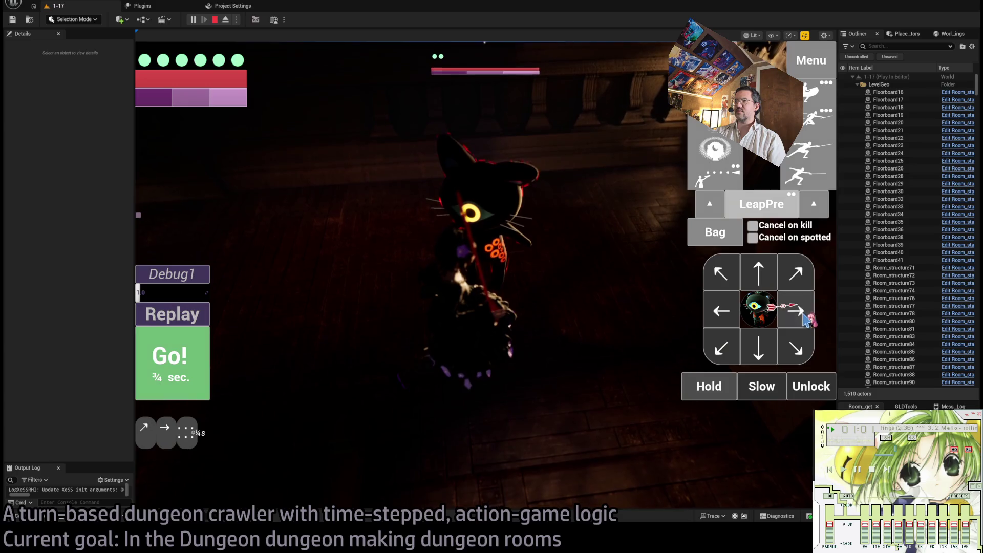
click(826, 108)
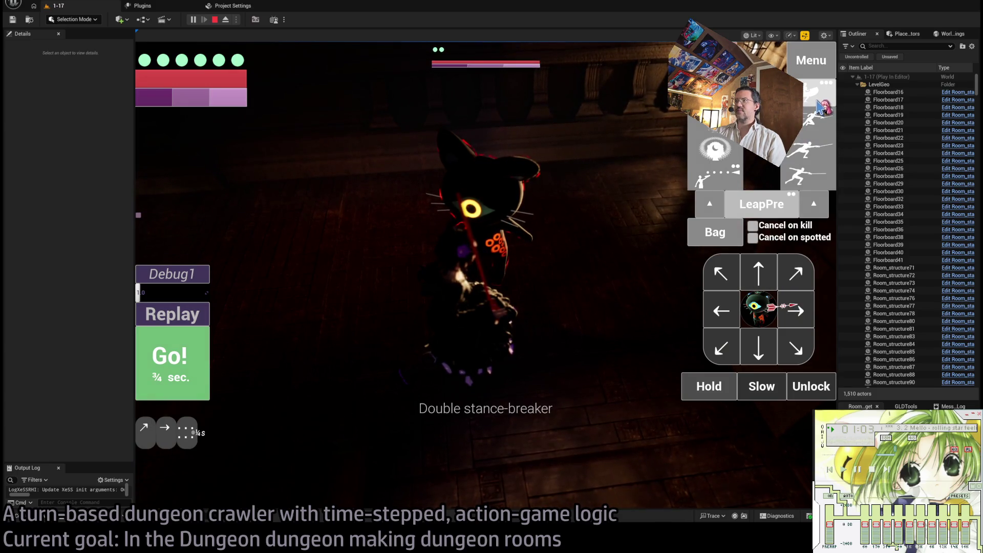
click(814, 153)
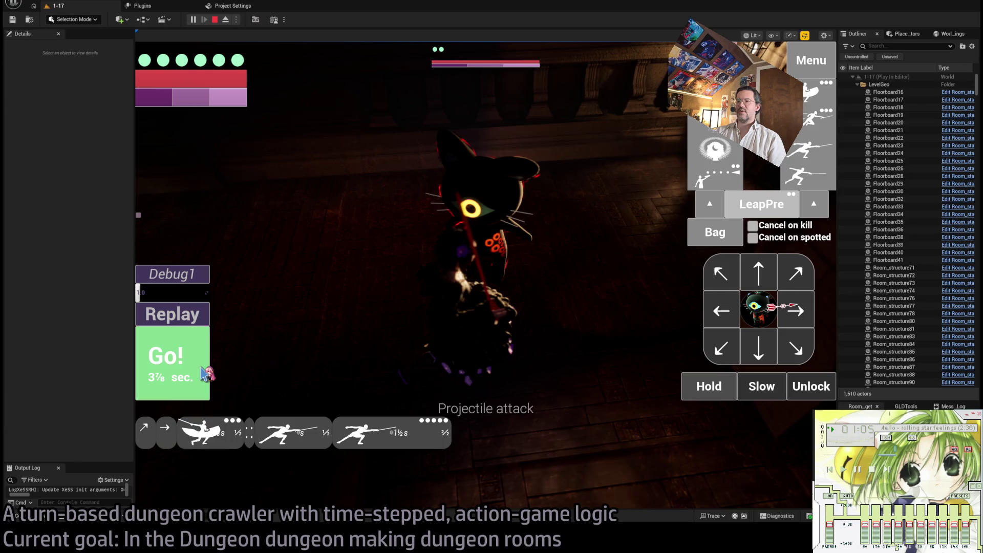
Execute the queued turn with Go!, replay it, then stop the play session.
click(204, 373)
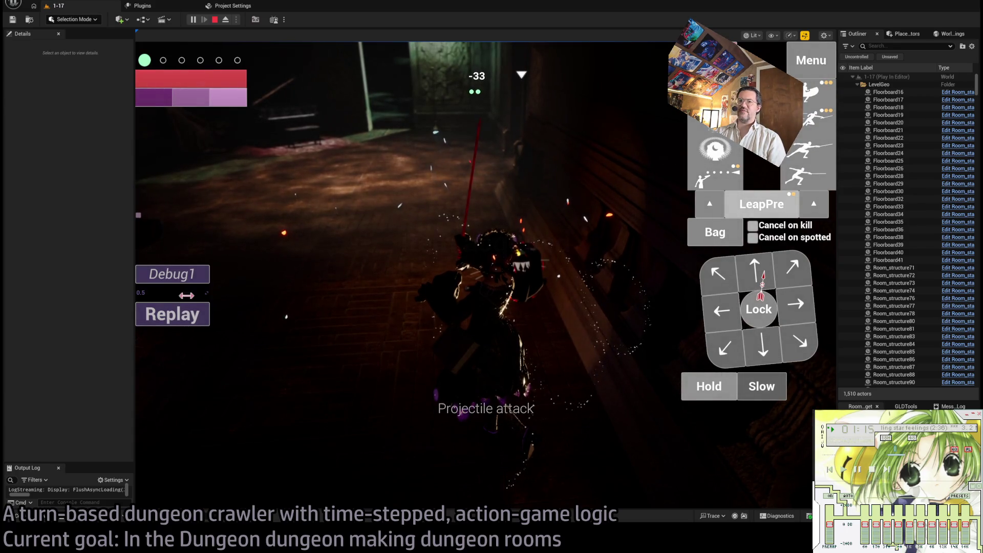
click(194, 325)
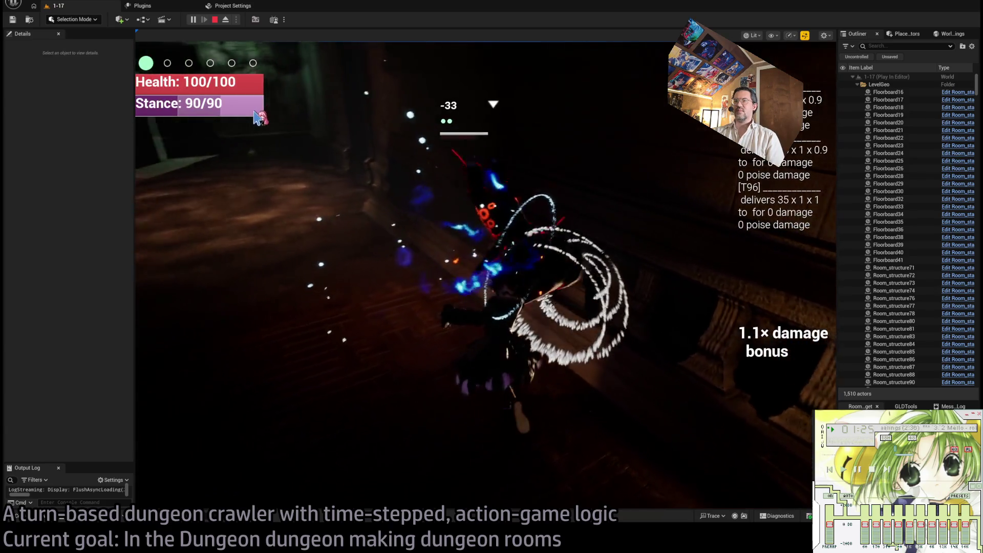
click(215, 20)
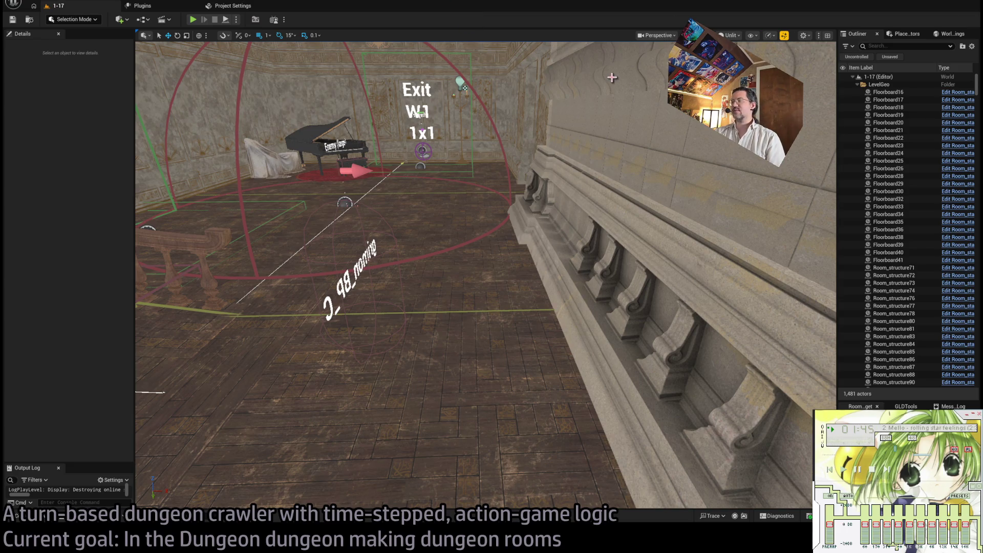
Drag the viewport/Outliner splitter right to widen the level viewport slightly.
drag(837, 133, 852, 133)
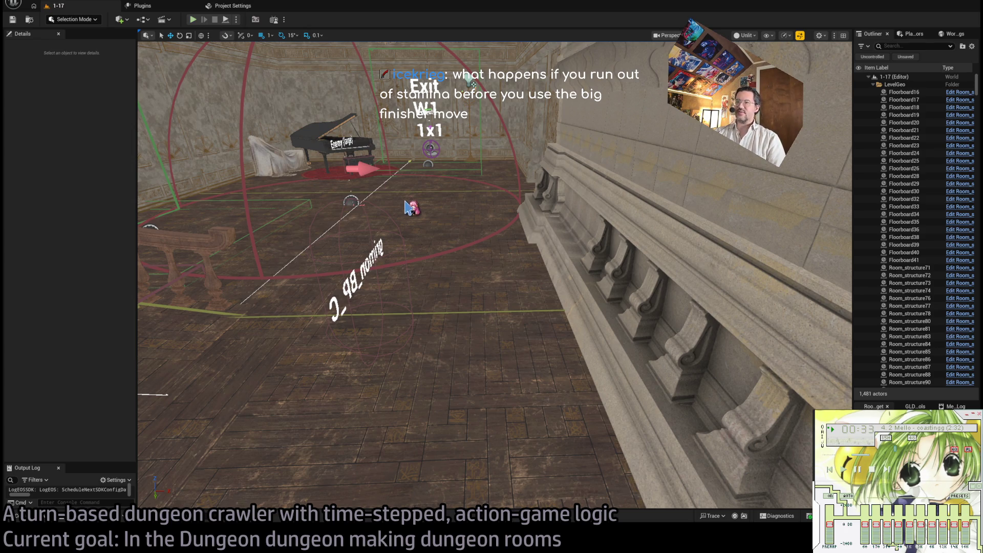
Start Play in Editor, queue stance-breaker thrust attacks, execute them and replay the turn.
key(alt+p)
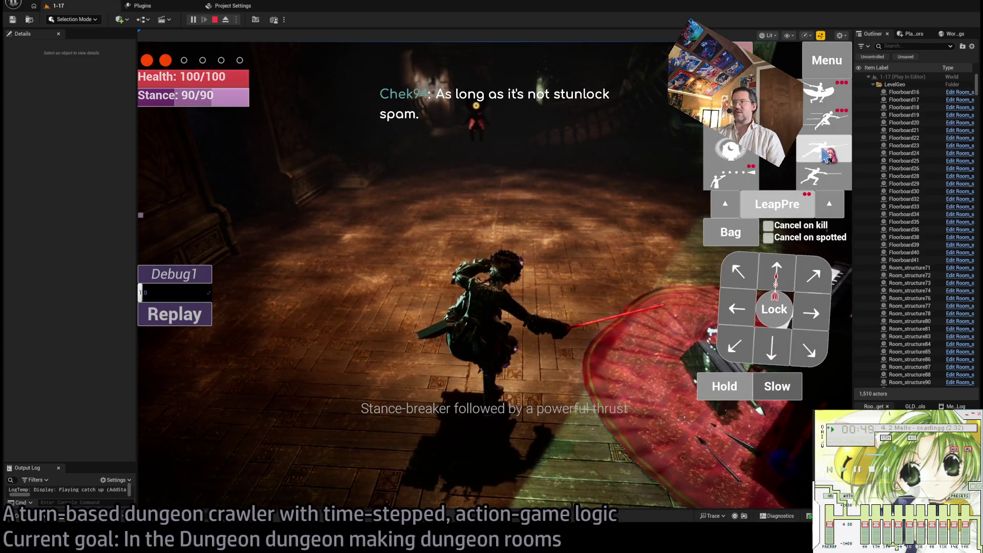
click(802, 185)
click(164, 365)
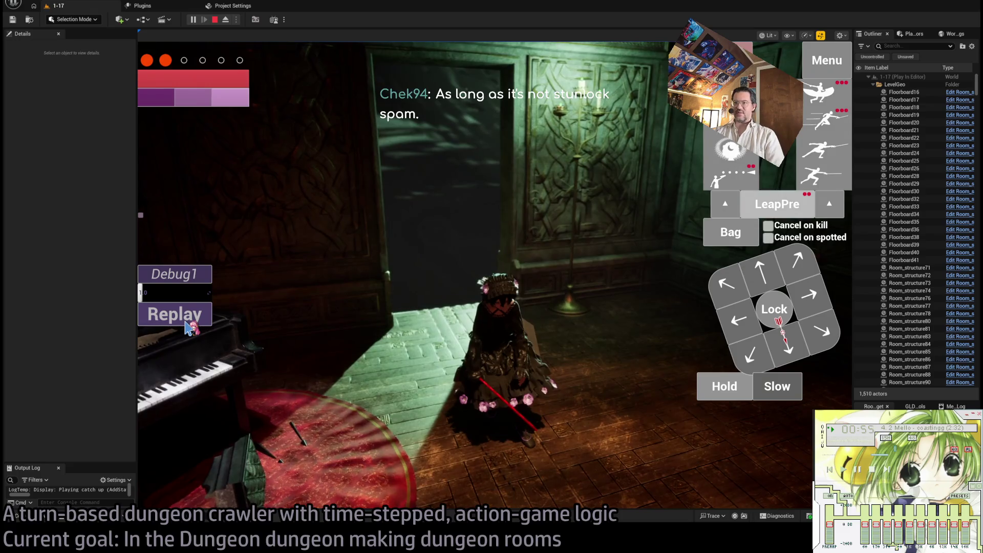
click(187, 320)
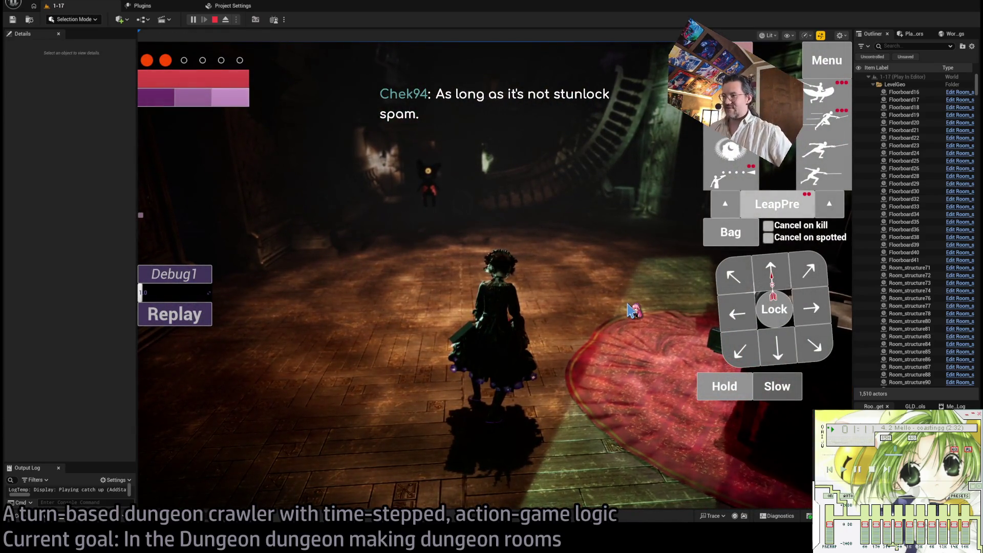
Queue a forward step, execute it with Go!, then stop the playtest.
click(771, 274)
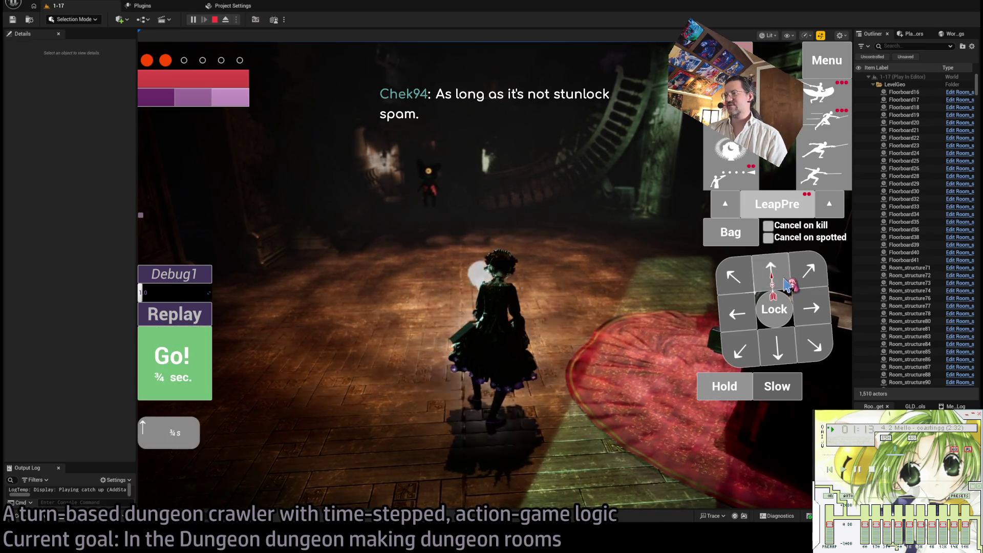
click(190, 365)
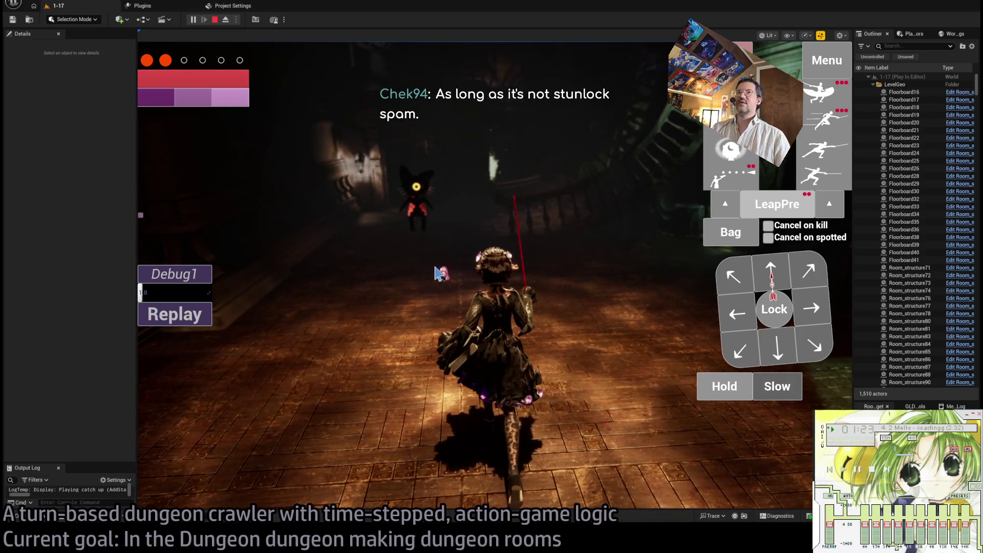
click(214, 19)
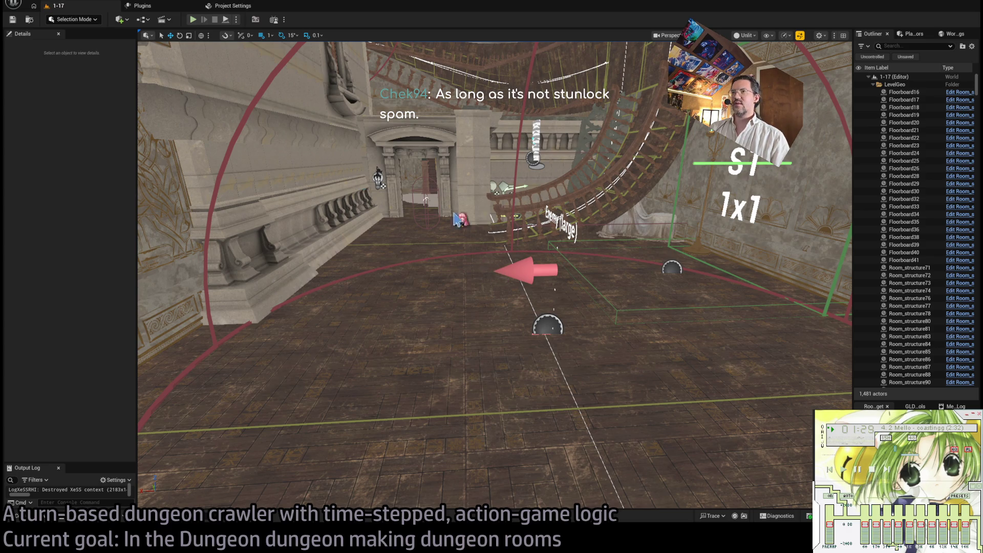
Start a new playtest, execute four double stance-breaker attacks on the cat, and reclaim the mouse.
key(alt+p)
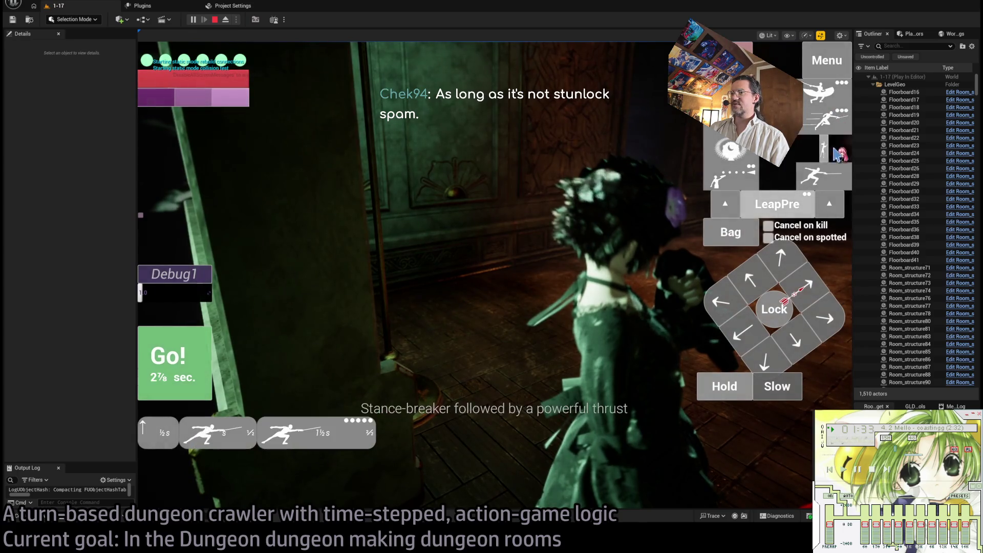
click(730, 149)
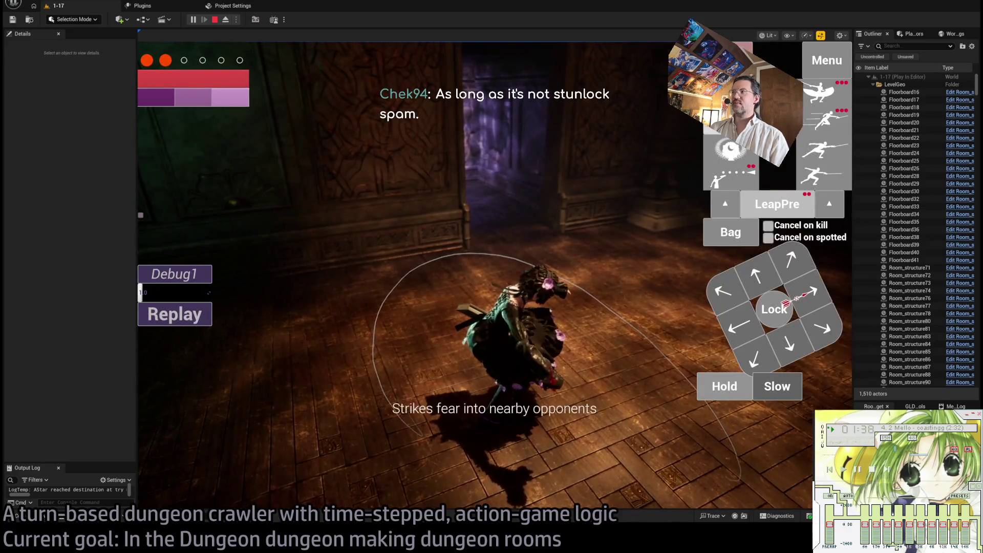
click(825, 95)
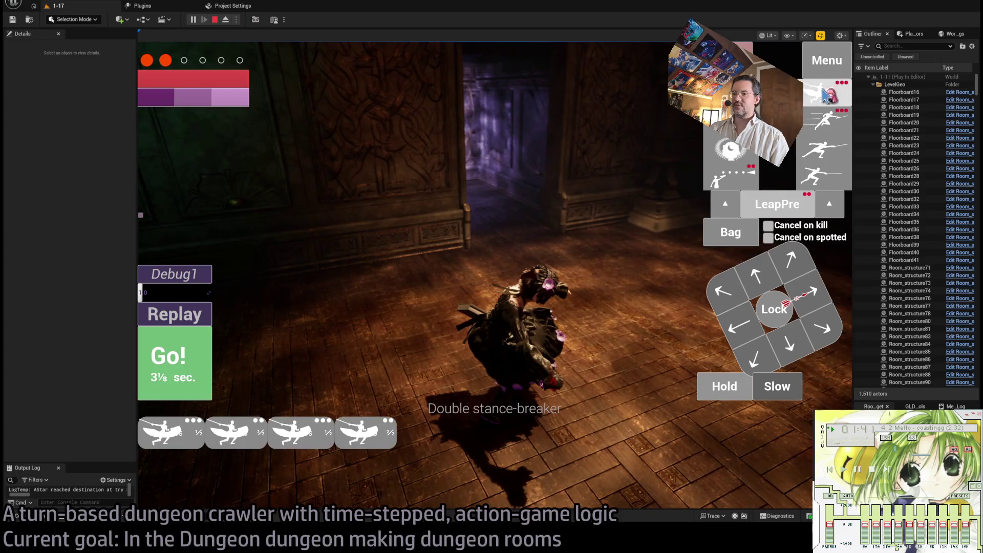
click(171, 375)
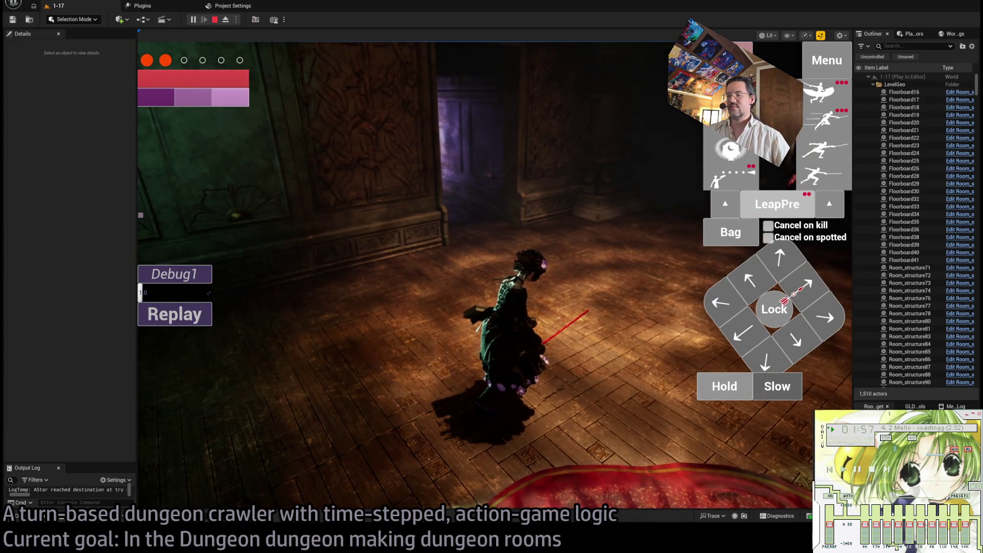
click(539, 344)
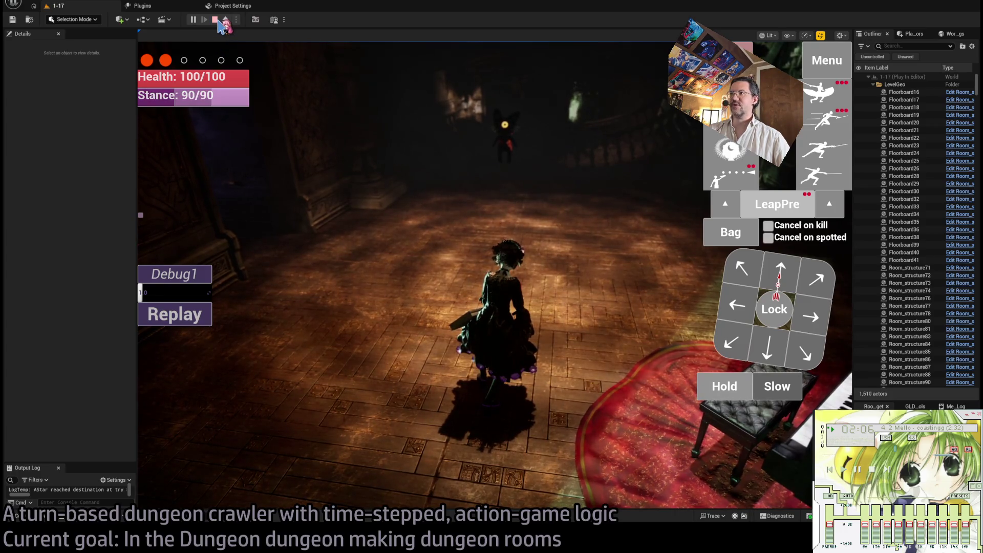
Stop the playtest and swing the editor view up toward the spiral staircase and ceiling.
click(215, 20)
mouse_move(504, 193)
mouse_down()
mouse_move(504, 277)
mouse_move(507, 177)
mouse_up()
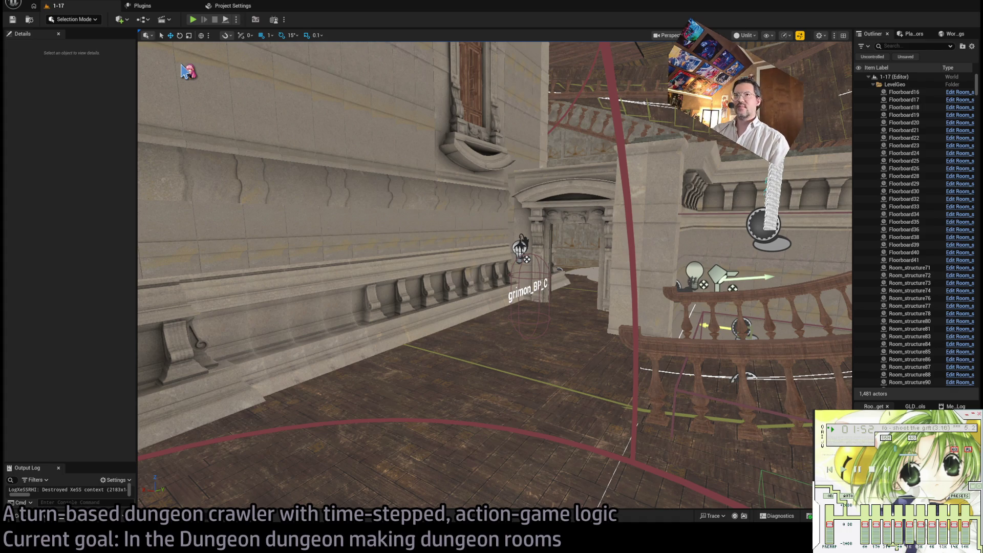
mouse_move(364, 129)
mouse_down()
mouse_move(364, 57)
mouse_move(364, 148)
mouse_move(311, 80)
mouse_move(435, 161)
mouse_up()
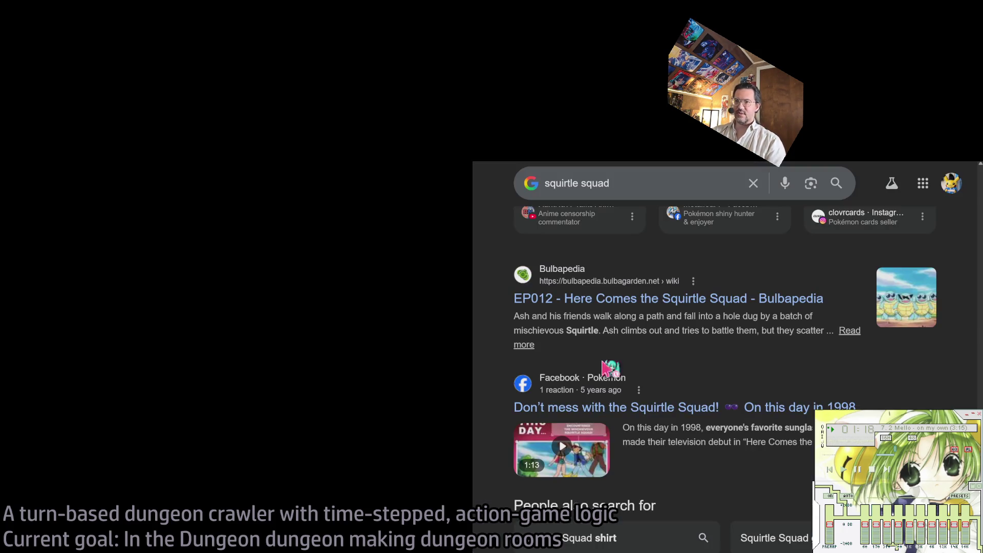
Search Google in a new tab for 'unreal engine 5.7.4 hotfix' and open the forum announcement.
key(ctrl+t)
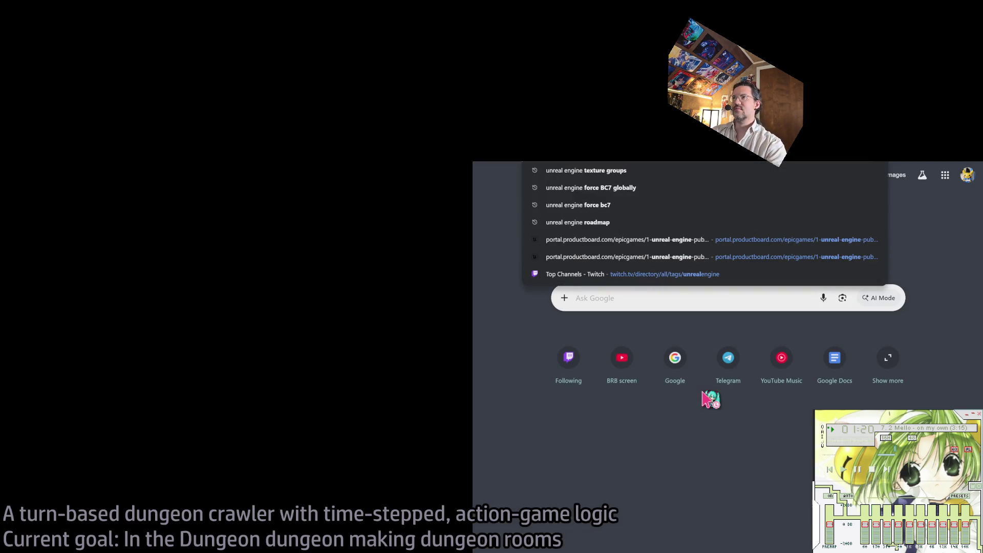
text(unreal engine 5.7.4 h)
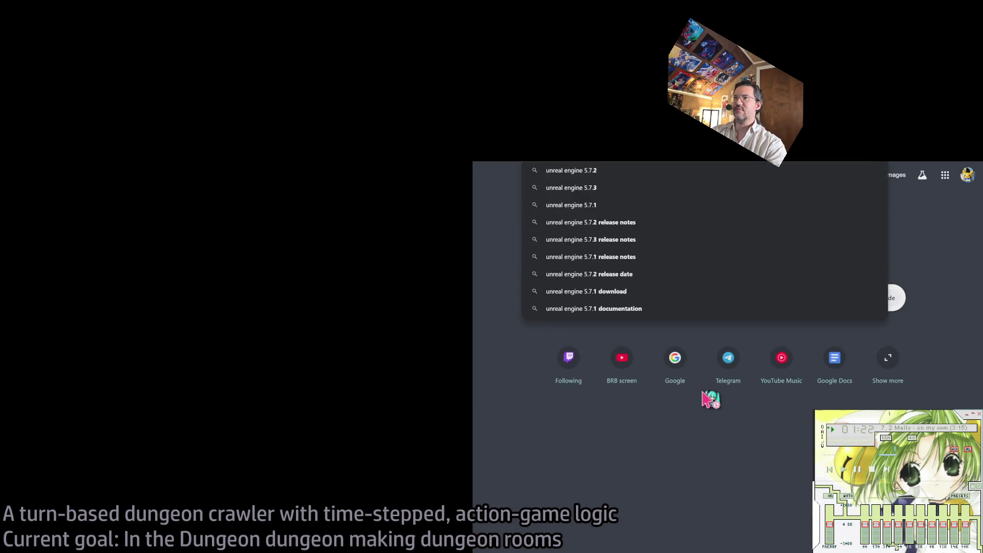
text(otfix)
key(Return)
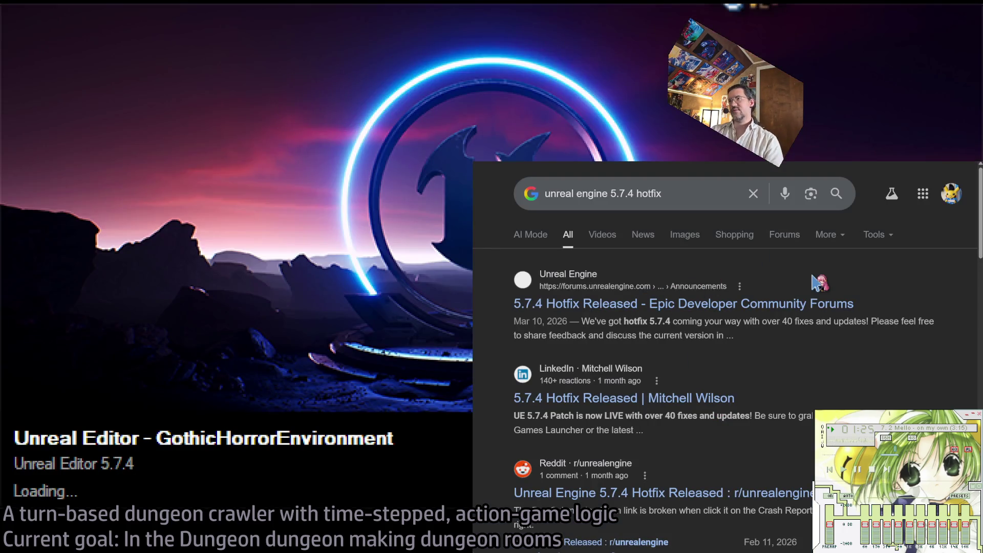
click(799, 280)
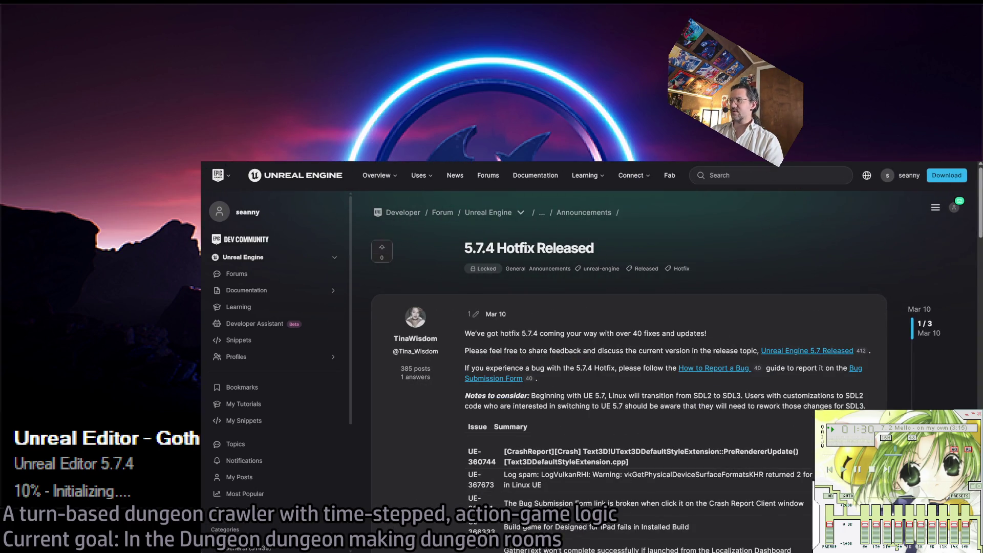
Scroll the hotfix post and select passages of its opening and the SDL2 note.
scroll(574, 433, down, 2)
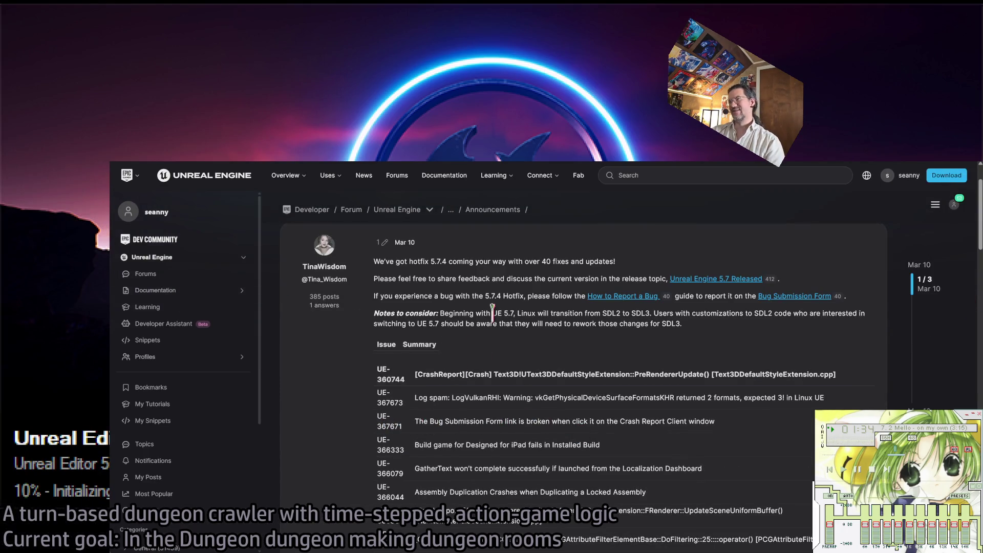
mouse_move(510, 261)
mouse_down()
mouse_move(666, 286)
mouse_move(727, 327)
mouse_up()
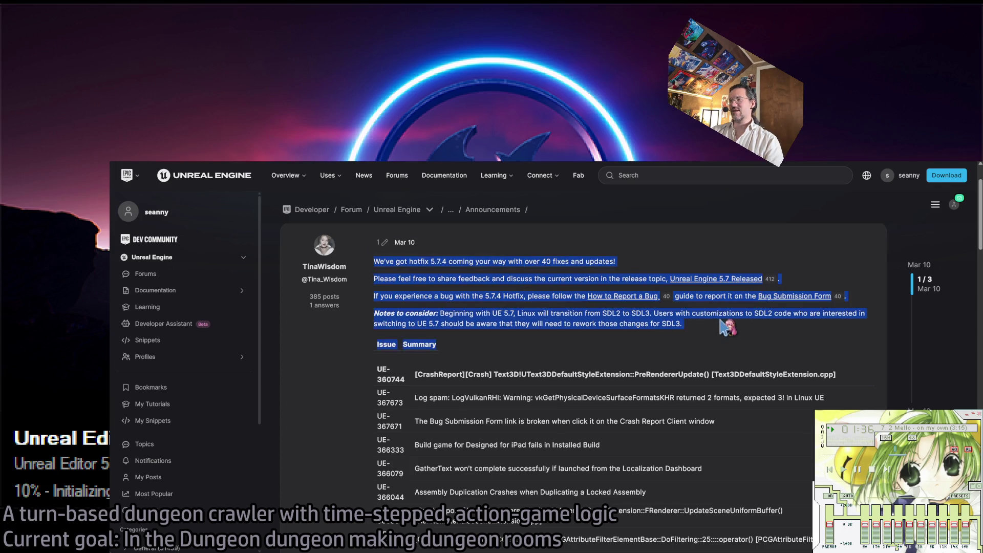
click(714, 333)
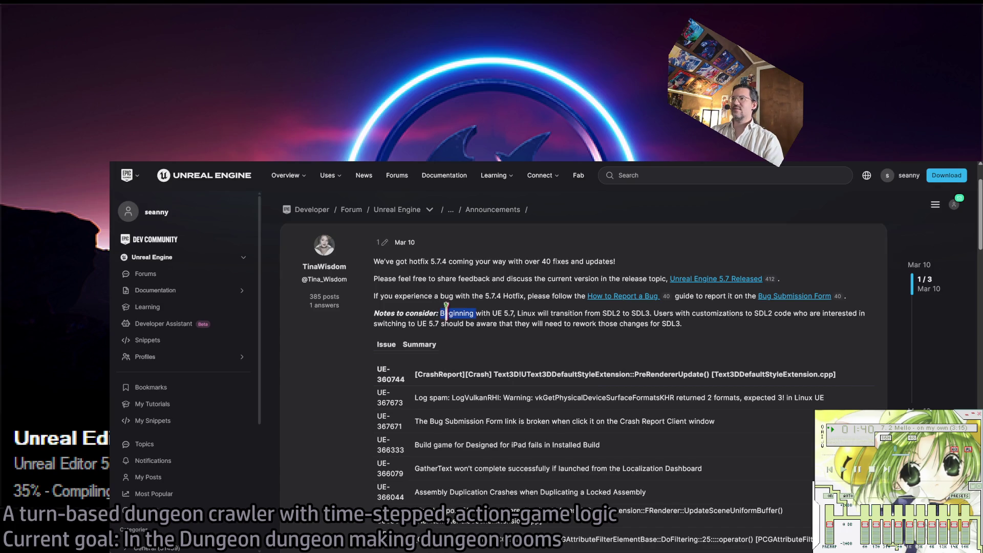
click(532, 320)
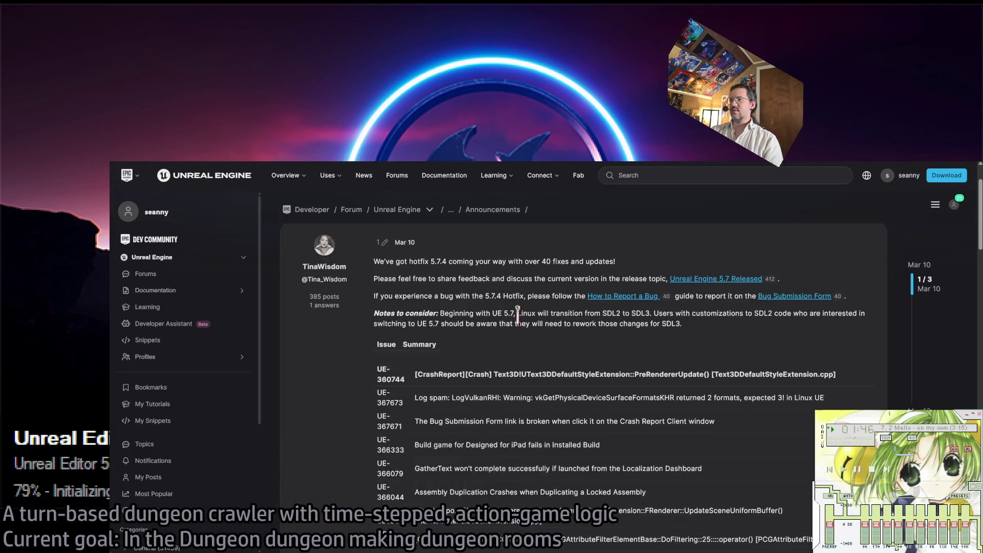
drag(517, 315, 684, 325)
click(613, 327)
mouse_move(611, 324)
mouse_down()
mouse_move(724, 313)
mouse_move(499, 323)
mouse_move(422, 316)
mouse_up()
click(735, 335)
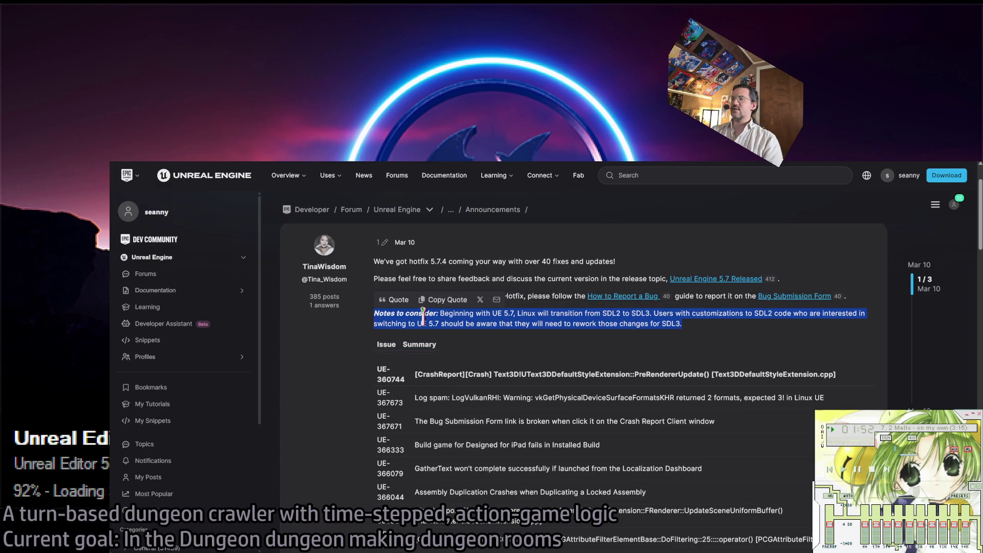
Select the 'Notes to consider' paragraph about the SDL2 to SDL3 transition.
triple_click(464, 315)
triple_click(502, 313)
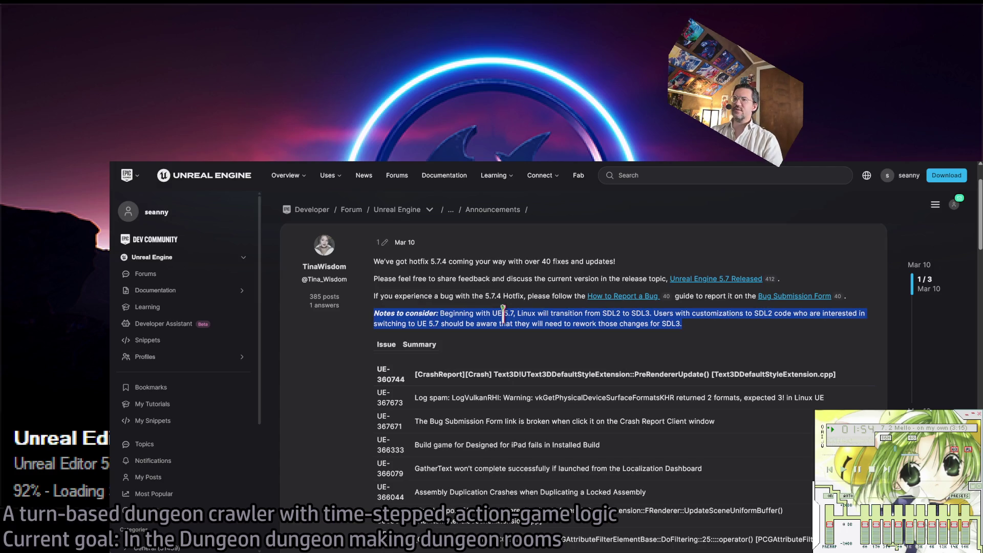
triple_click(550, 313)
triple_click(616, 313)
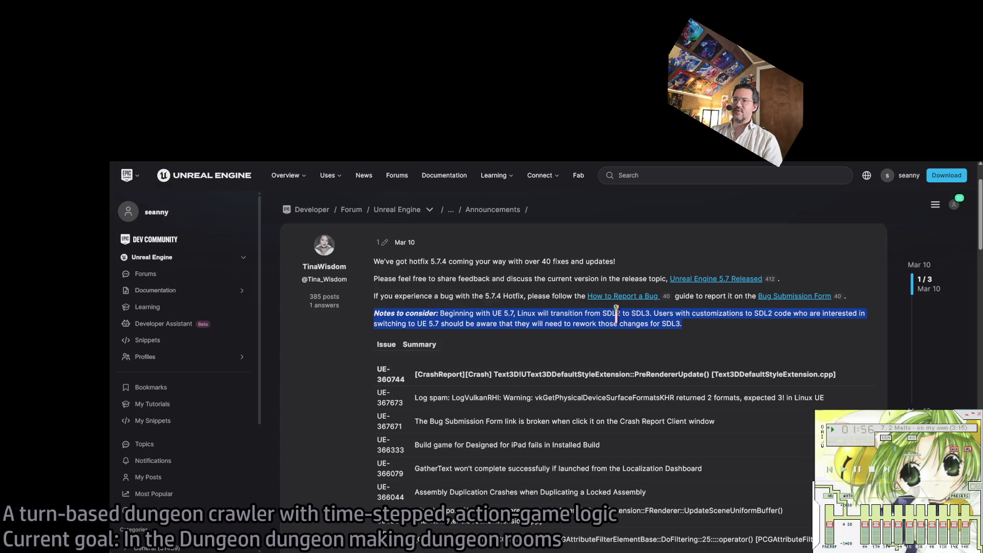
click(616, 313)
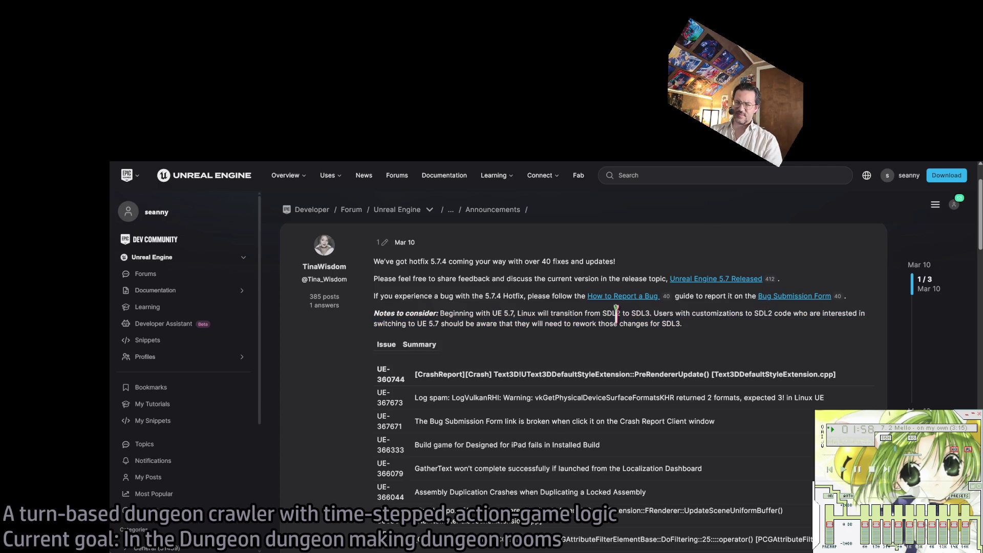
drag(616, 313, 617, 323)
mouse_move(550, 313)
mouse_down()
mouse_move(614, 339)
mouse_move(617, 324)
mouse_up()
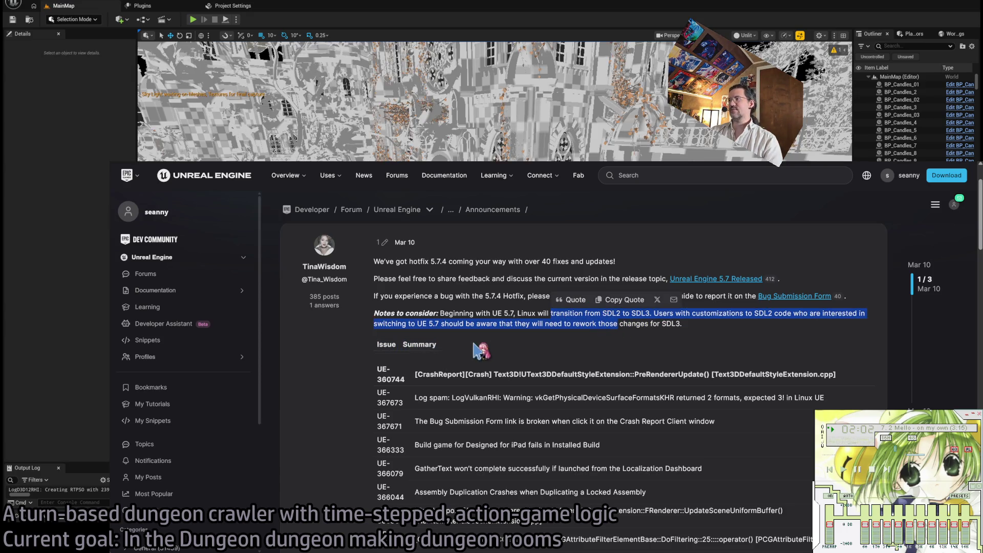
click(501, 313)
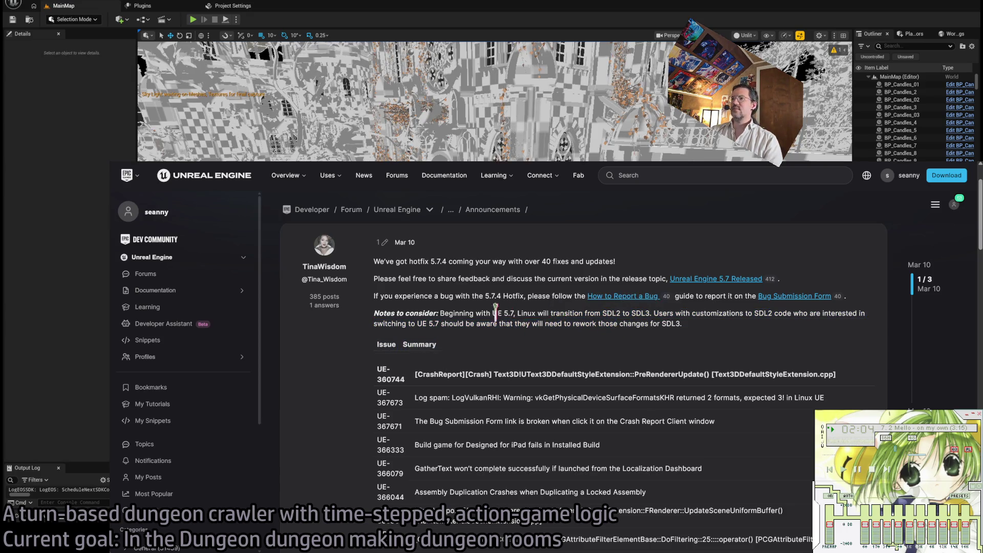
mouse_move(478, 314)
mouse_down()
mouse_move(583, 313)
mouse_move(605, 324)
mouse_up()
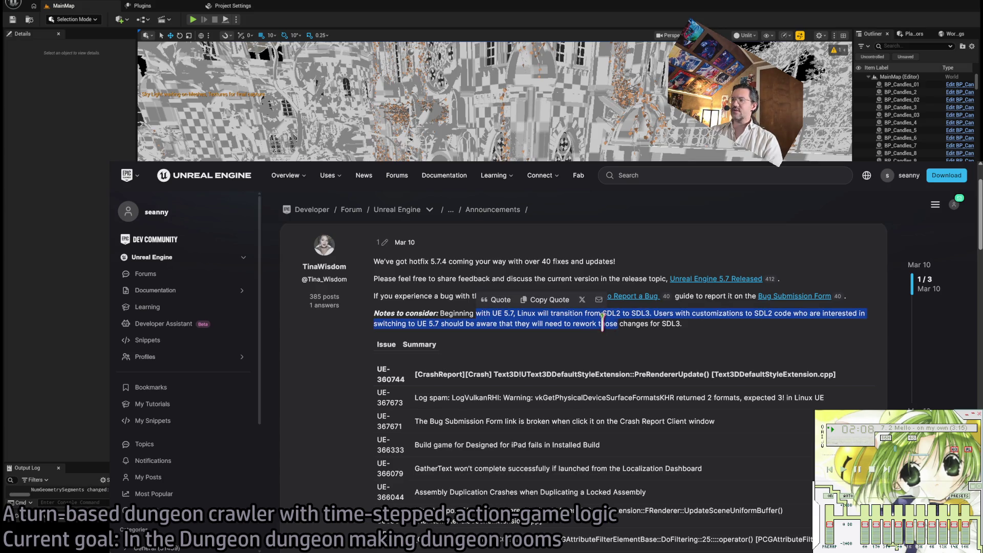
click(518, 333)
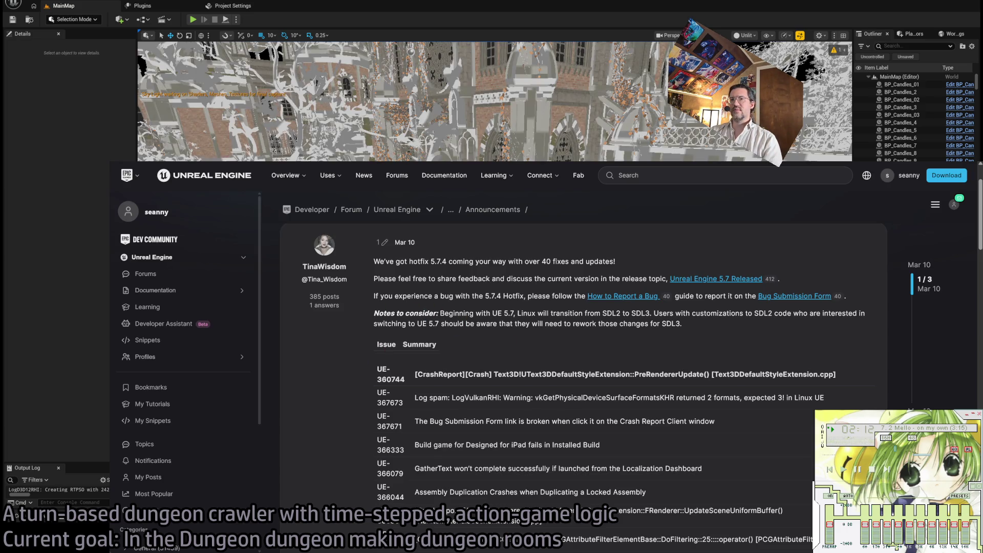
scroll(540, 348, down, 1)
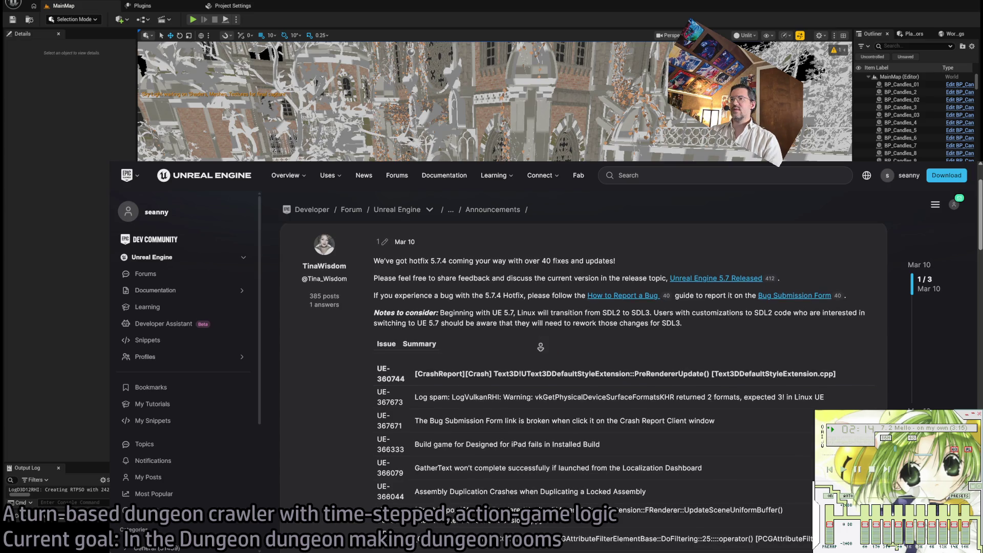
scroll(539, 360, down, 1)
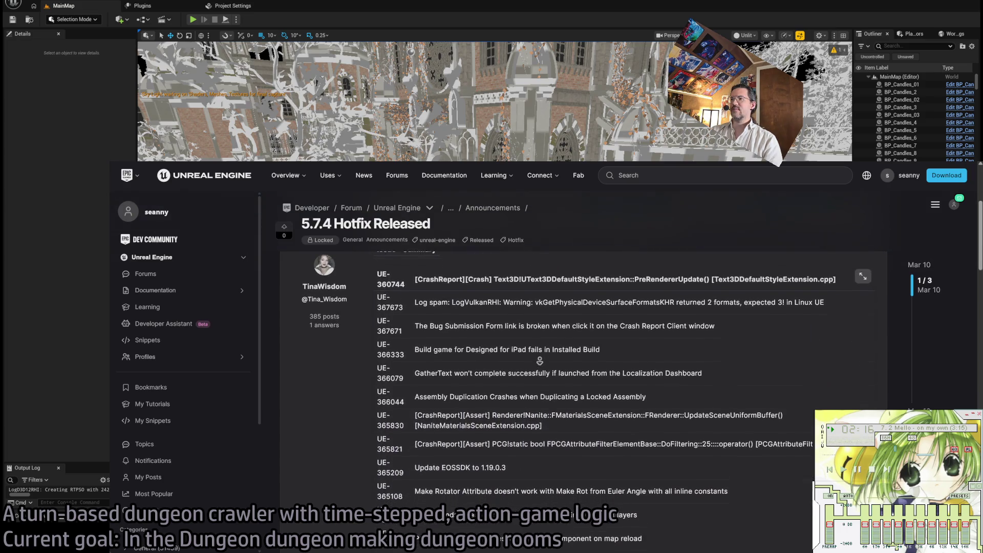
scroll(744, 355, down, 4)
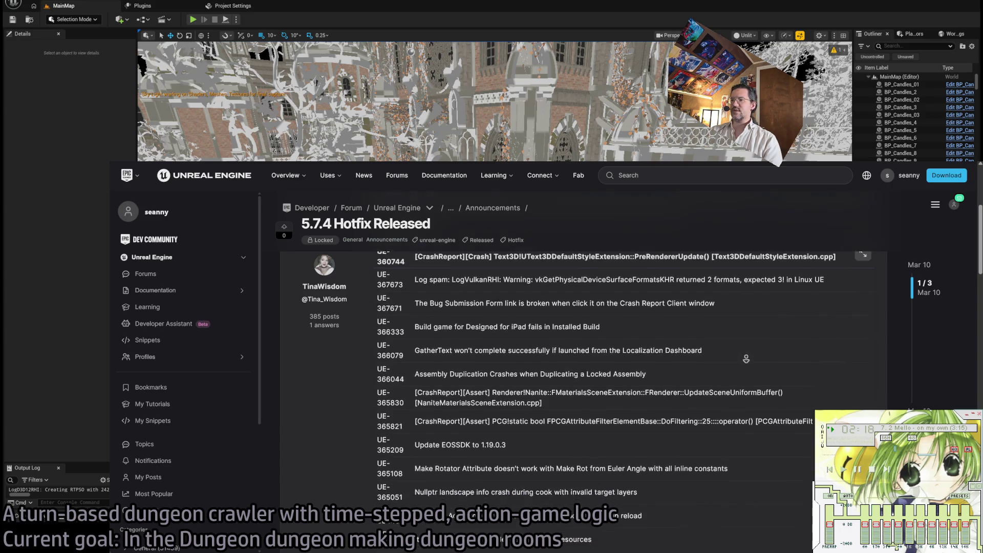
scroll(743, 356, down, 10)
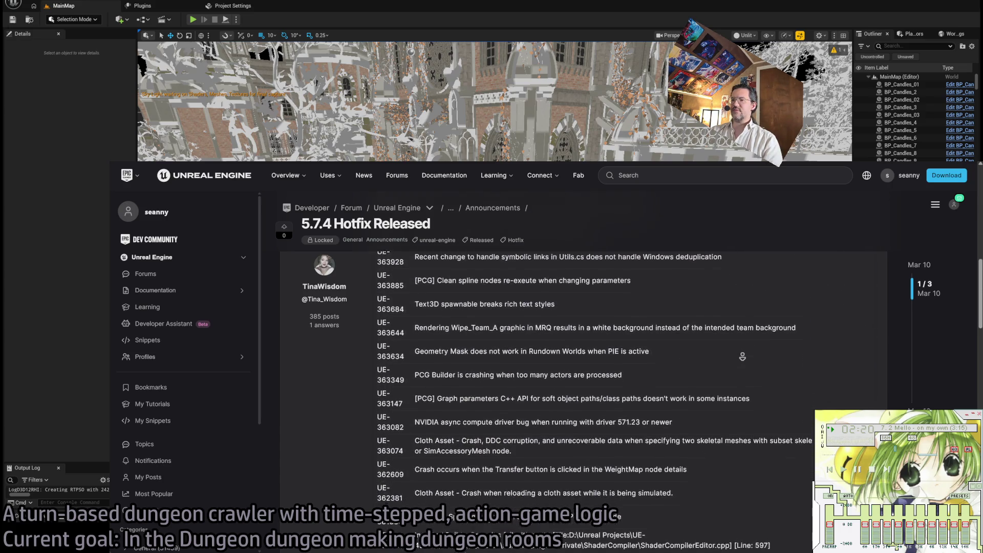
scroll(747, 386, down, 4)
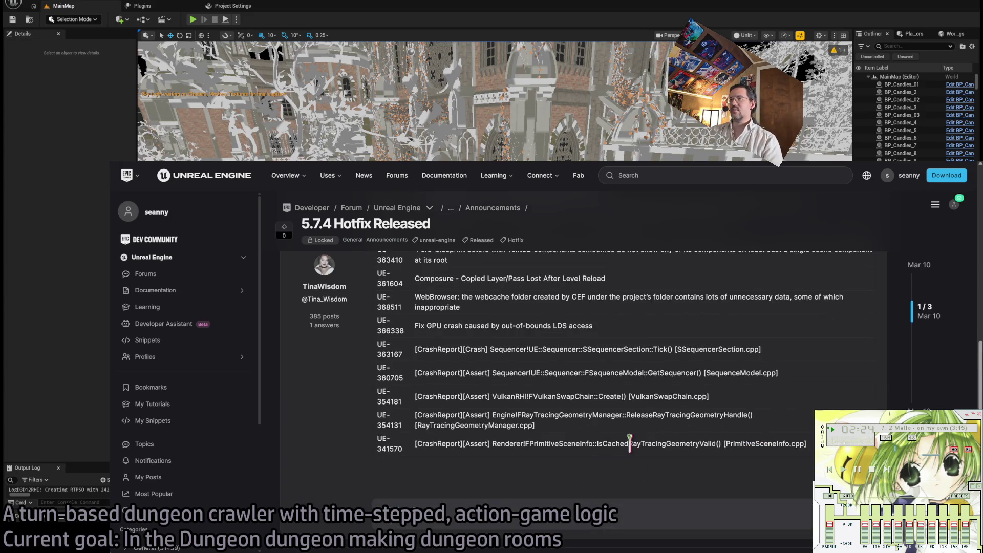
scroll(631, 424, up, 1)
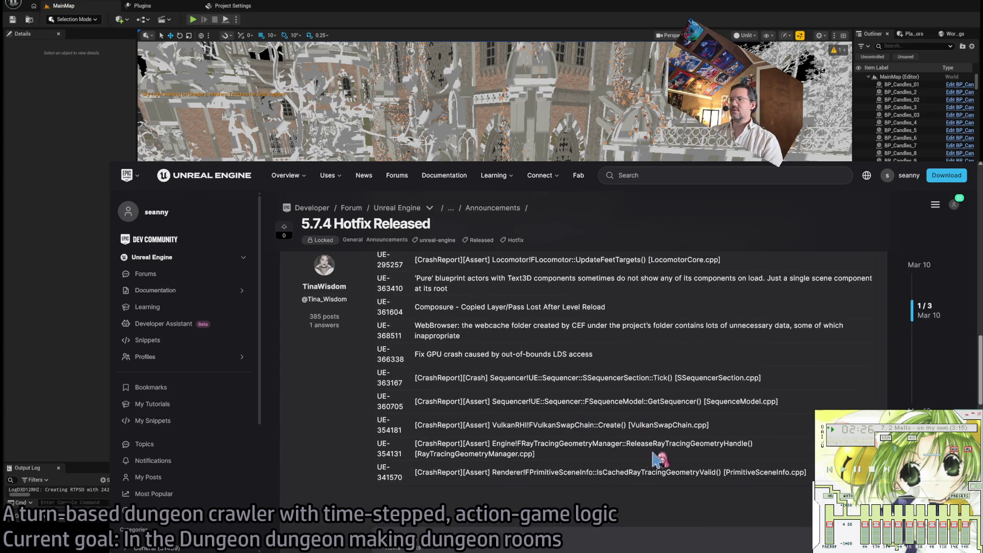
middle_click(808, 442)
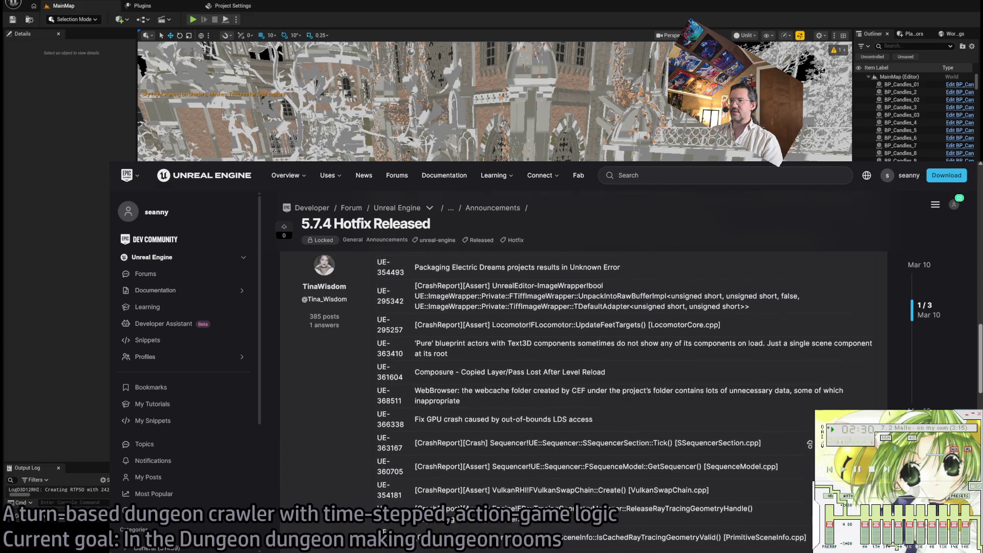
click(621, 467)
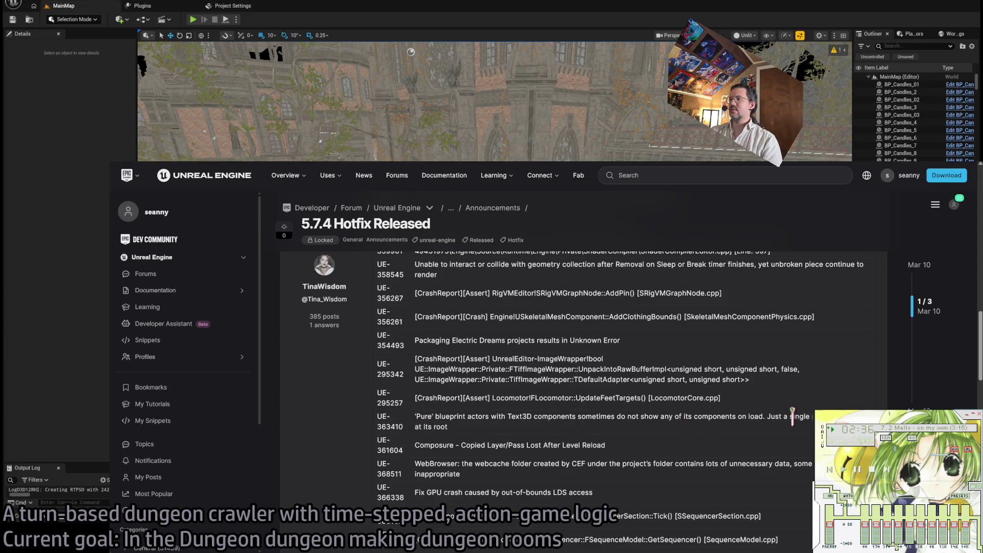
scroll(762, 379, up, 1)
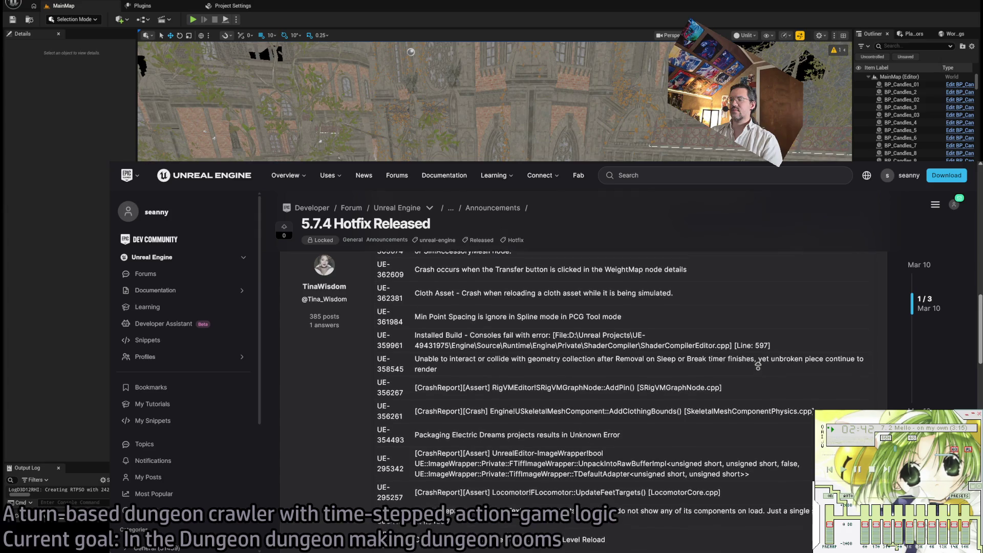
middle_click(609, 470)
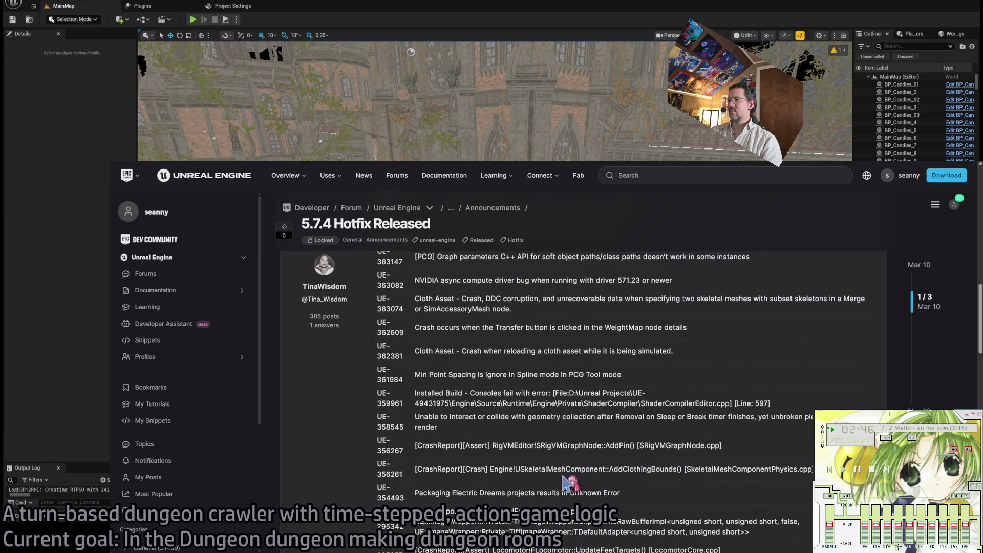
drag(517, 469, 748, 484)
shift+click(677, 469)
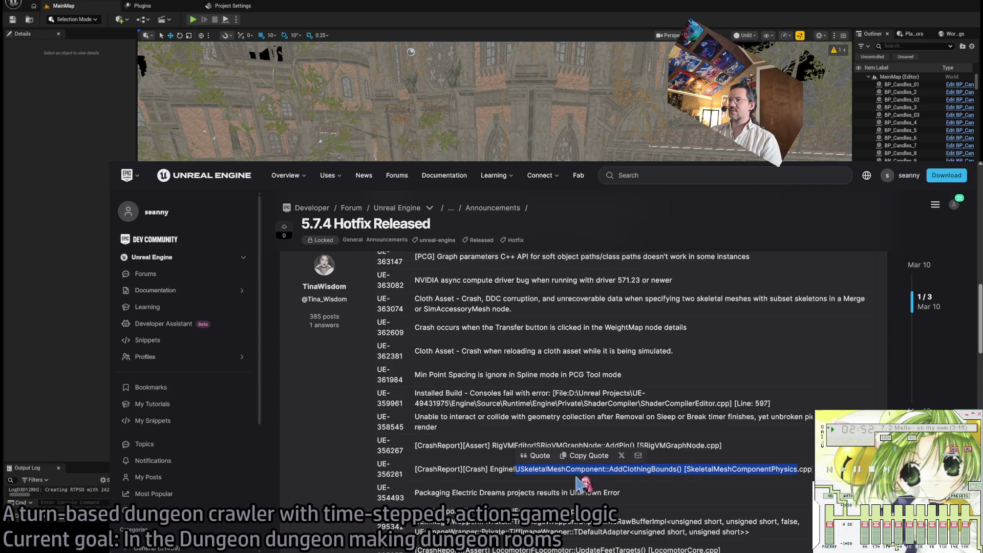
mouse_move(568, 469)
mouse_down()
mouse_move(676, 467)
mouse_move(631, 476)
mouse_move(656, 463)
mouse_move(745, 465)
mouse_move(686, 470)
mouse_up()
click(695, 470)
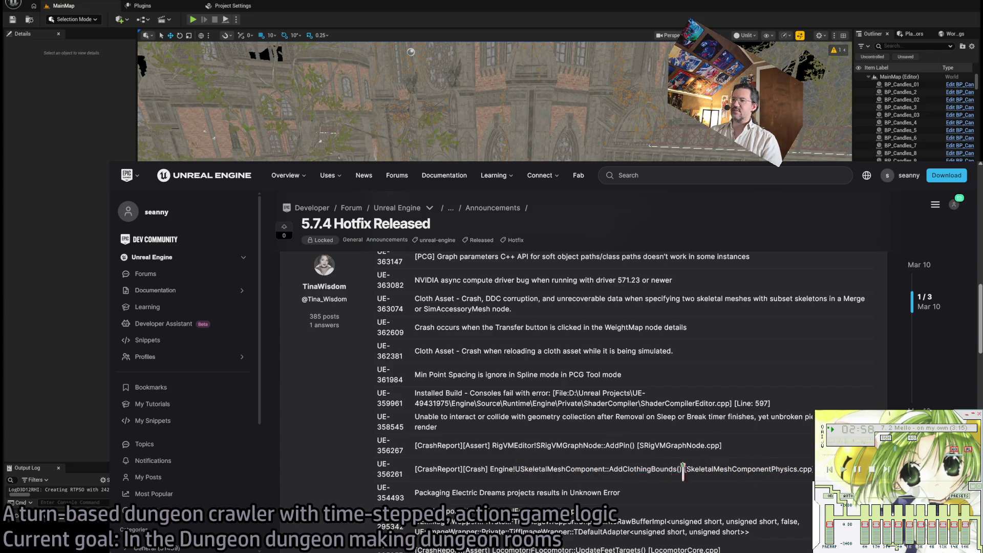
drag(538, 469, 684, 470)
click(696, 473)
mouse_move(744, 450)
mouse_down()
mouse_move(791, 405)
mouse_move(791, 389)
mouse_up()
middle_click(799, 455)
scroll(795, 431, up, 1)
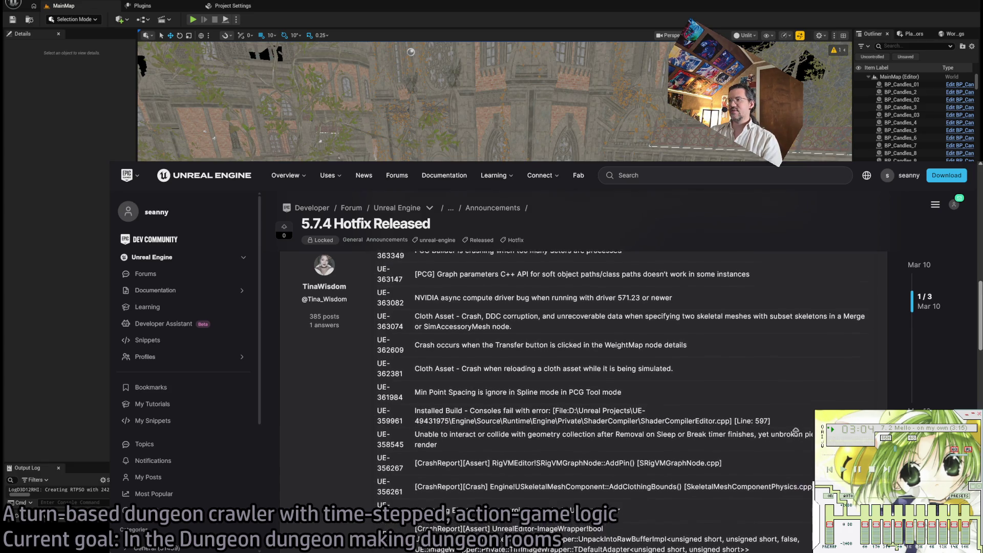
click(461, 477)
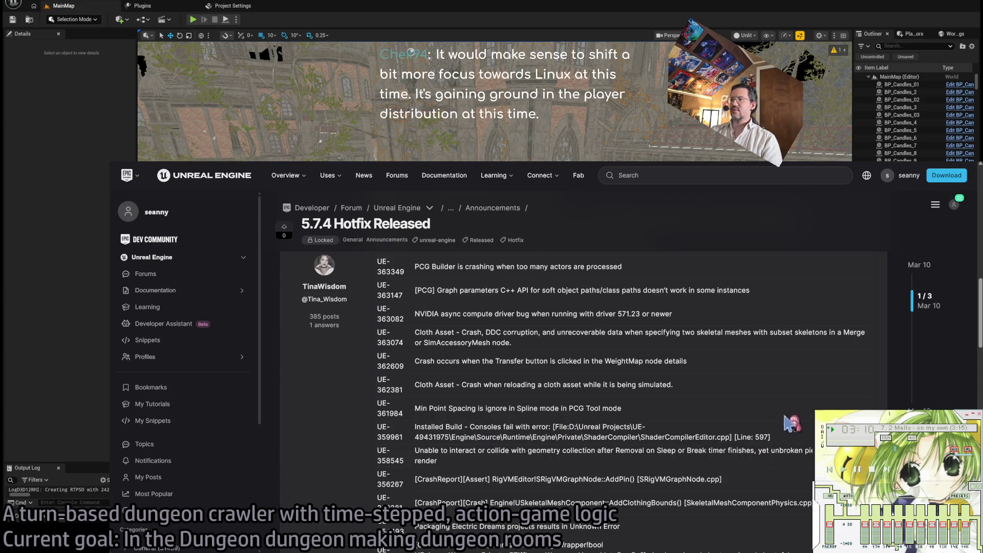
Highlight the cloth asset reload crash and PCG graph parameters C++ API fix entries.
triple_click(470, 395)
click(563, 413)
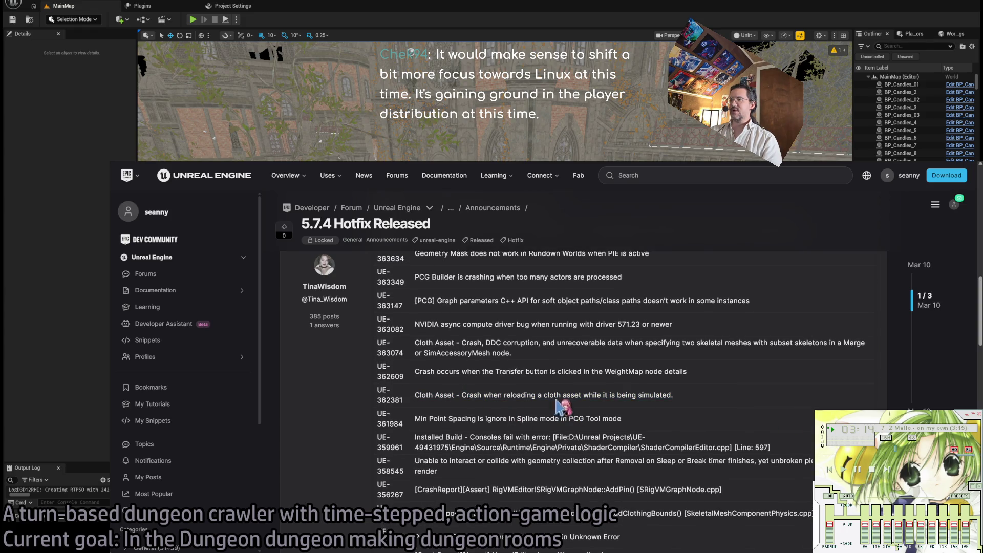
middle_click(737, 402)
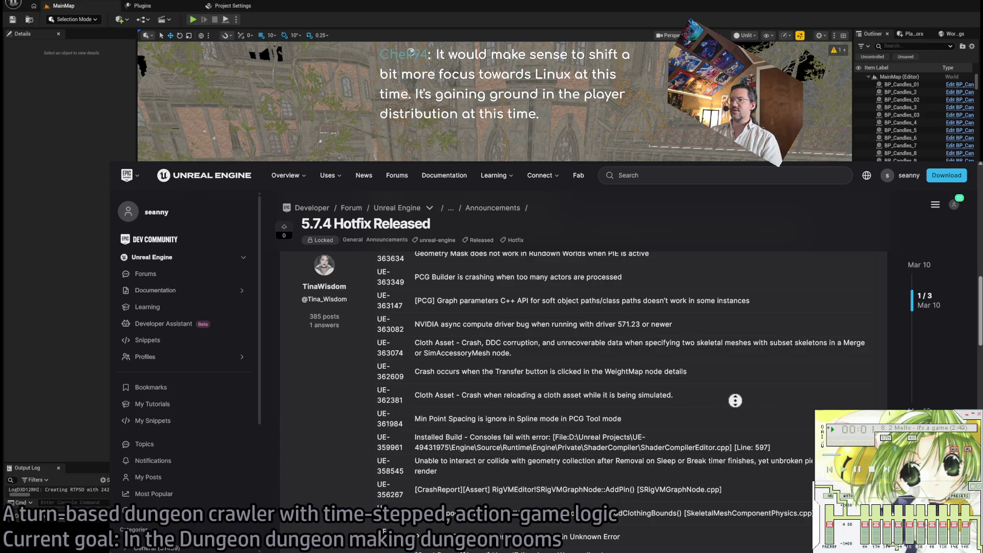
click(710, 456)
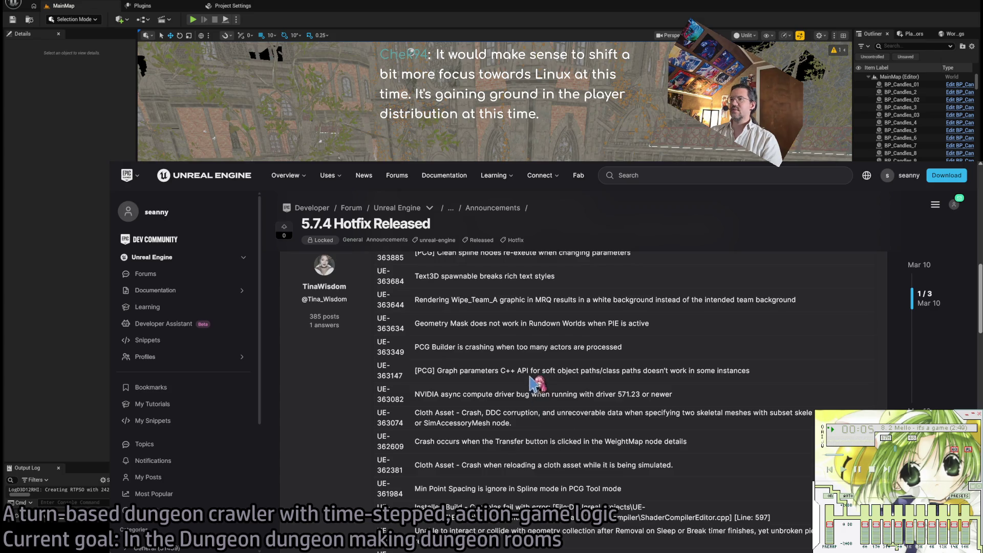
triple_click(530, 370)
click(640, 371)
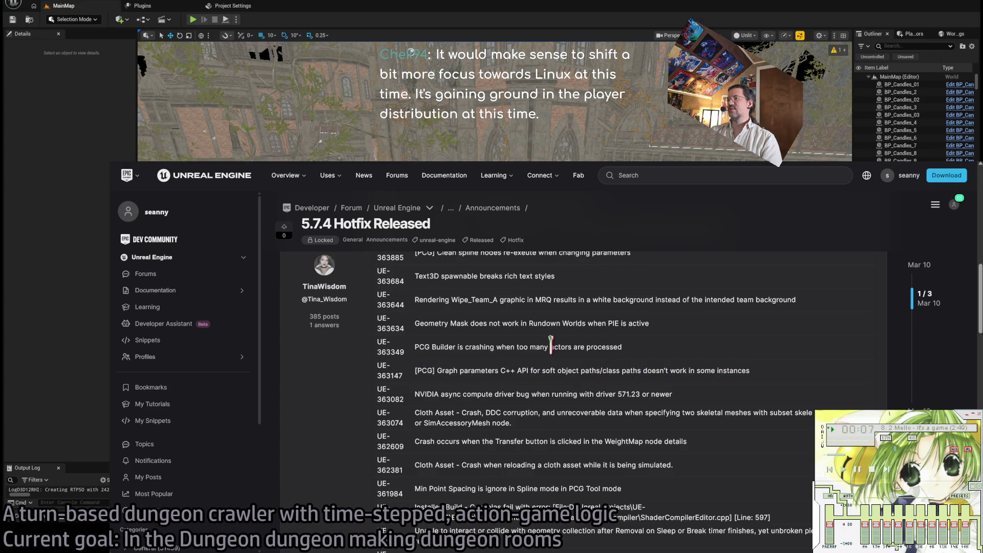
middle_click(699, 367)
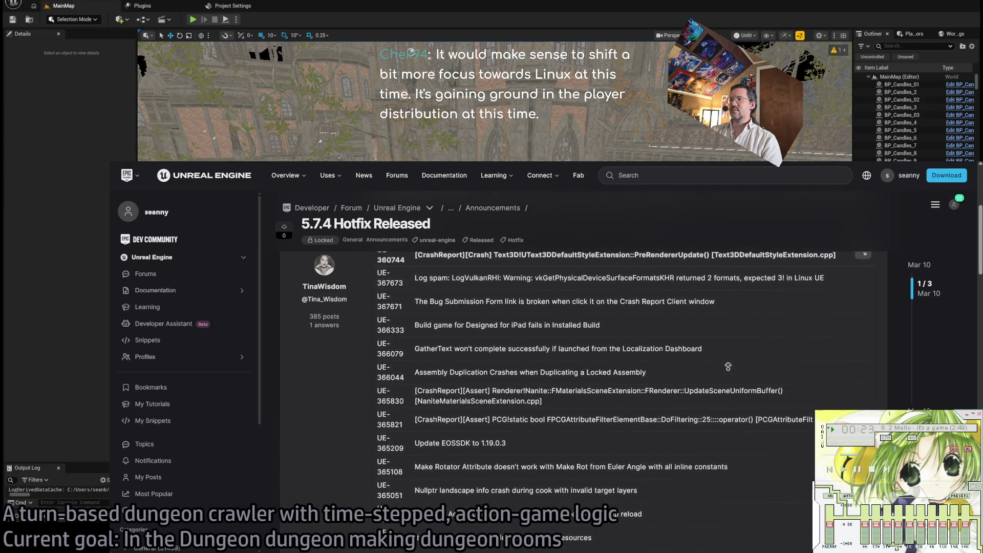
Highlight the 'Build game for Designed for iPad' entry, then switch to the 'squirtle squad' Google tab.
middle_click(540, 381)
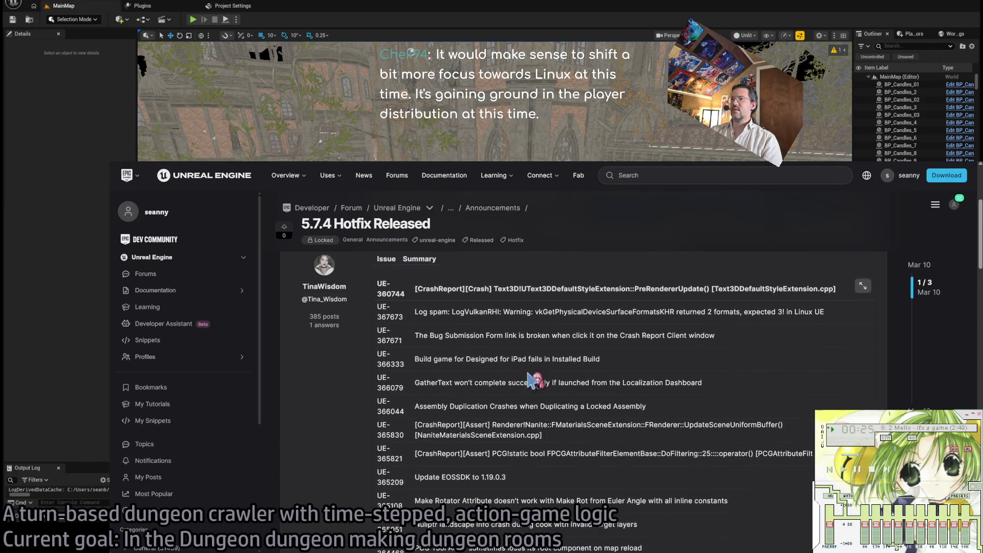
drag(429, 357, 521, 358)
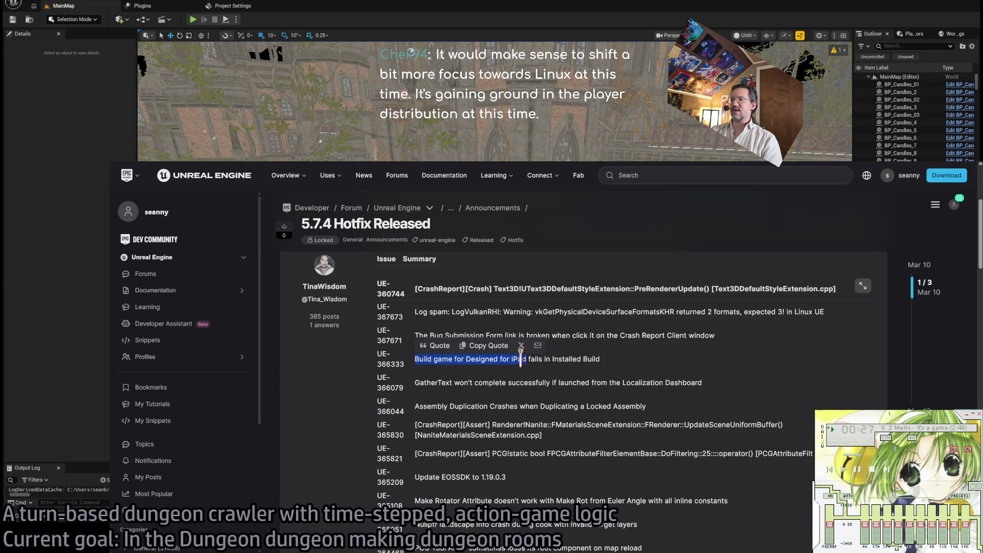
click(579, 364)
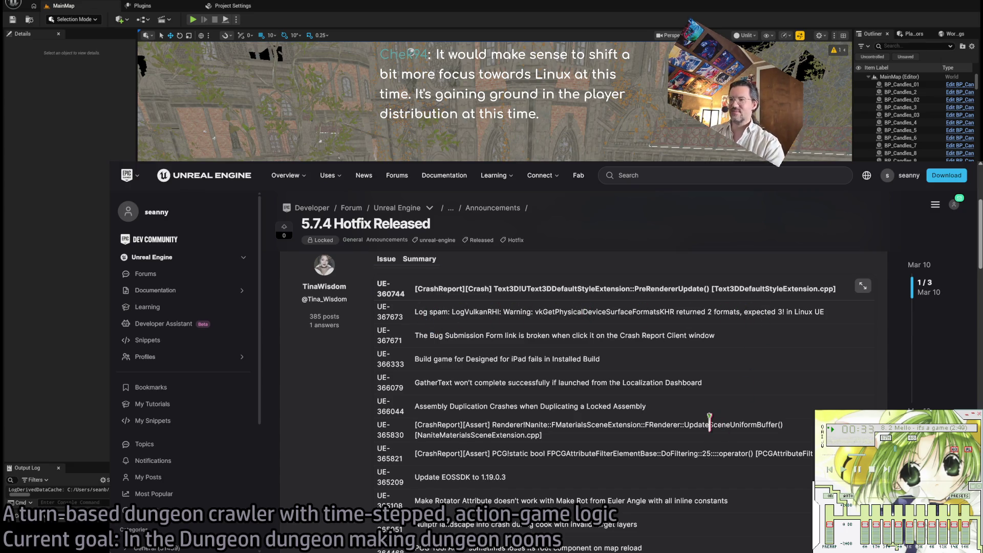
key(ctrl+Tab)
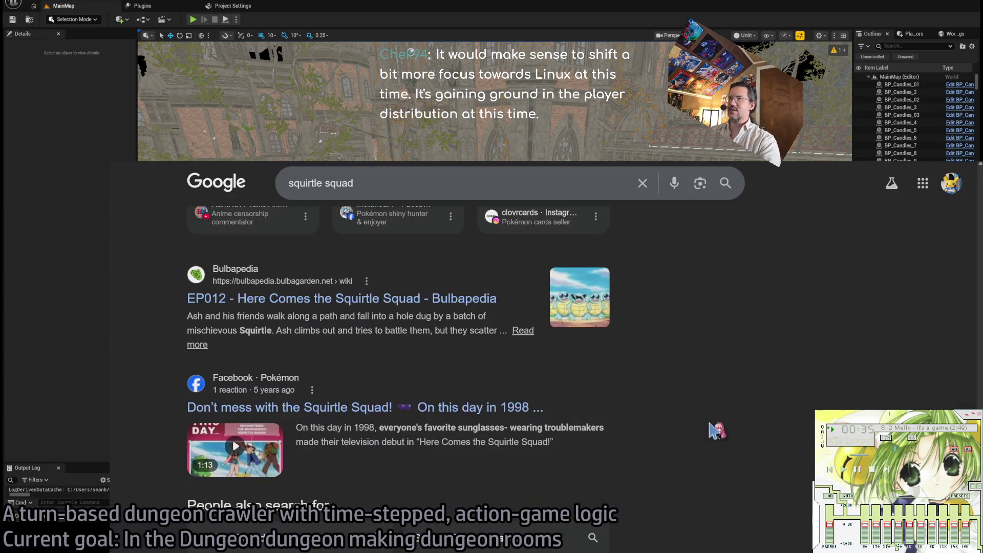
Switch from Chrome back to the Unreal Editor showing the MainMap cathedral level.
key(alt+Tab)
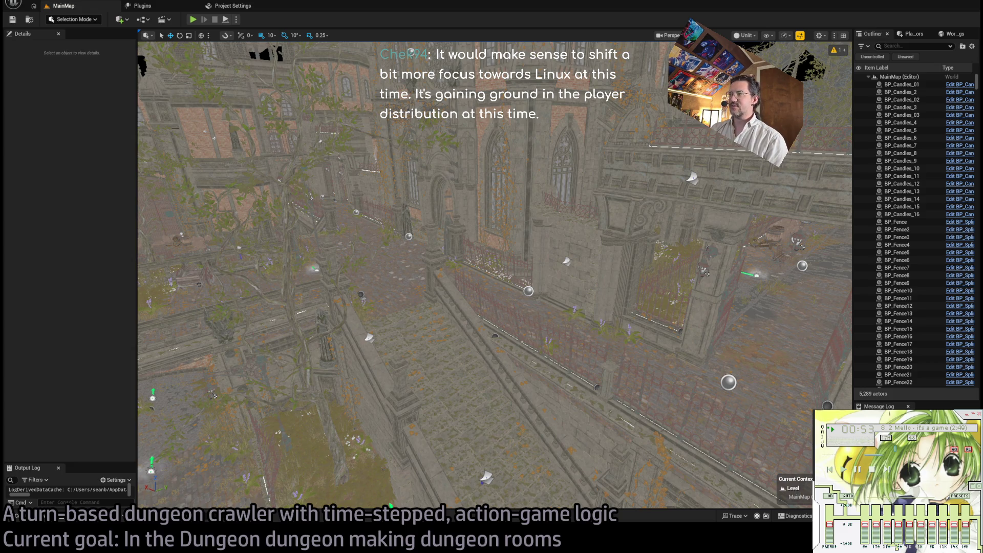
Fly through the gate into the overgrown street and across the courtyard toward the stone gate pillars.
key(w)
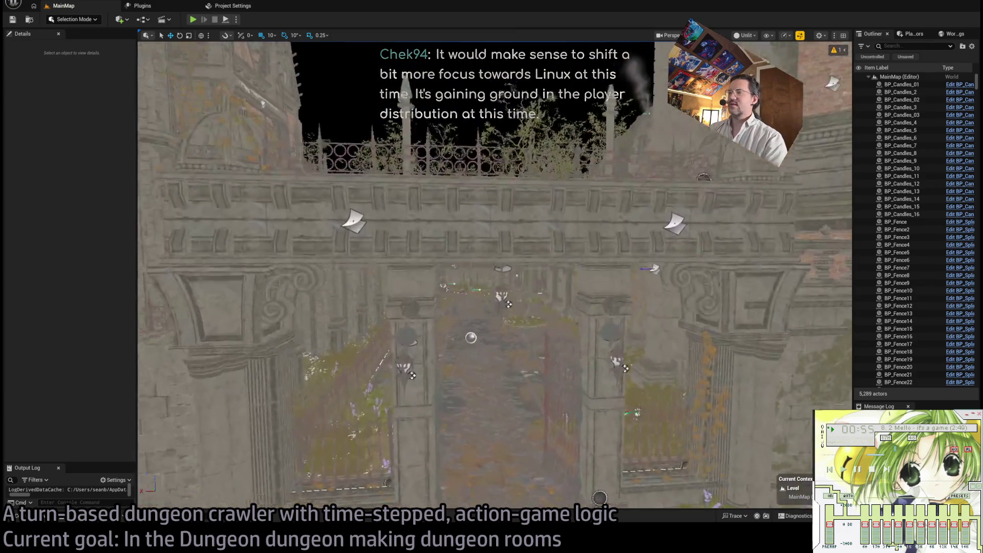
key(w)
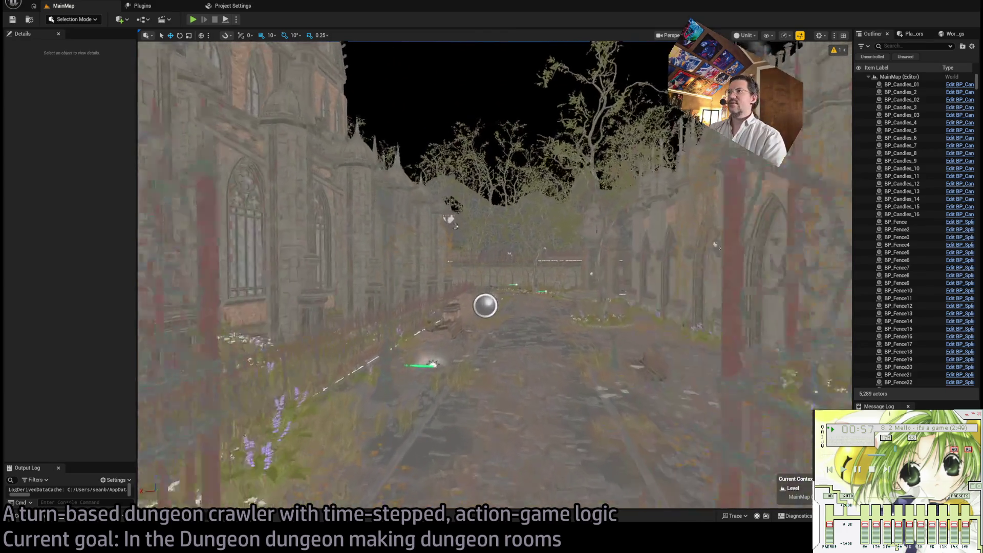
key(w)
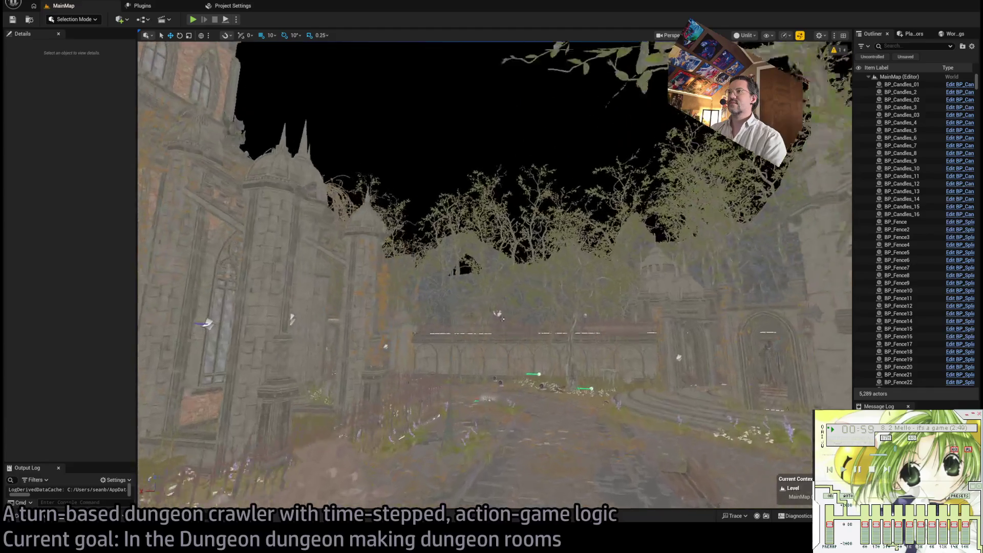
key(w)
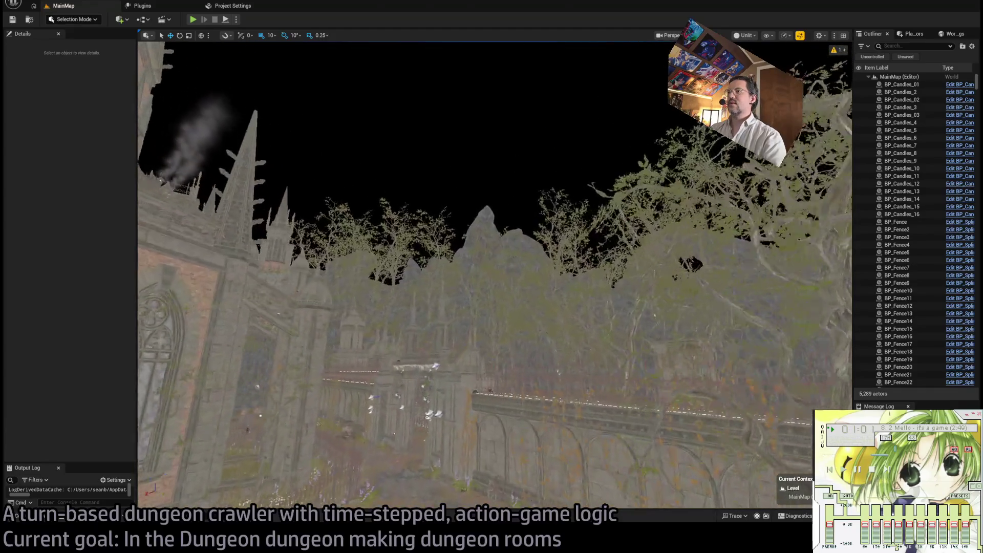
key(w)
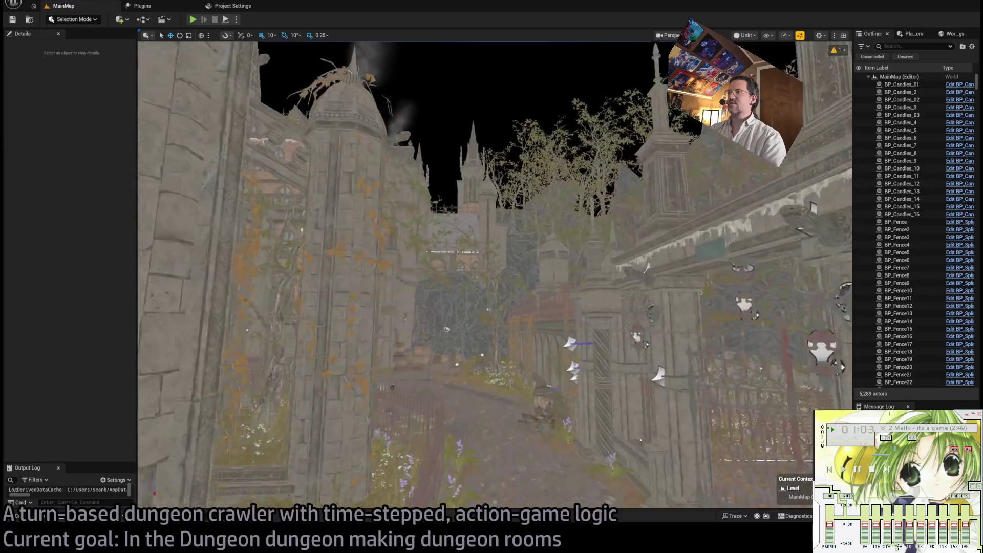
key(w)
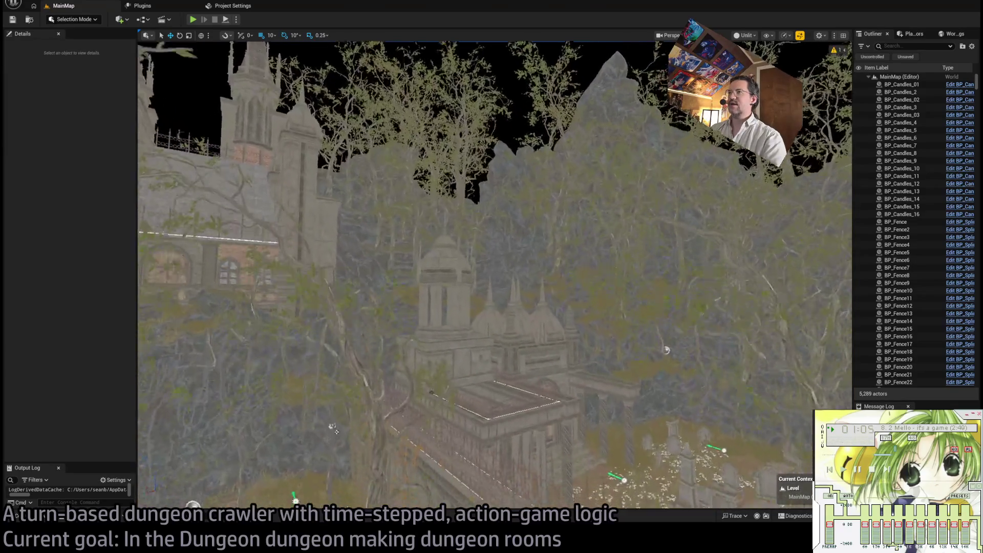
Fly past the bridge, down the Gothic street and through the castle gate up to the facade.
key(w)
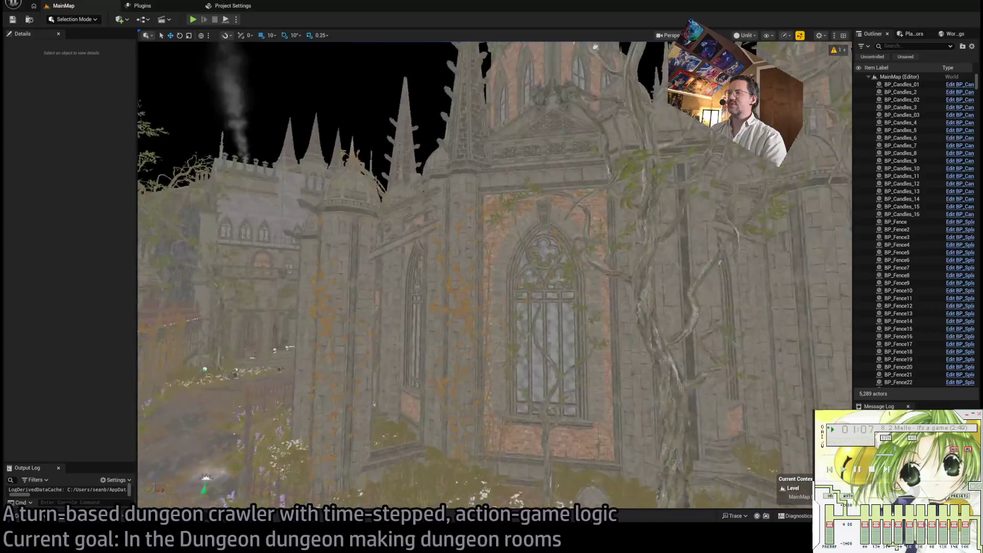
key(w)
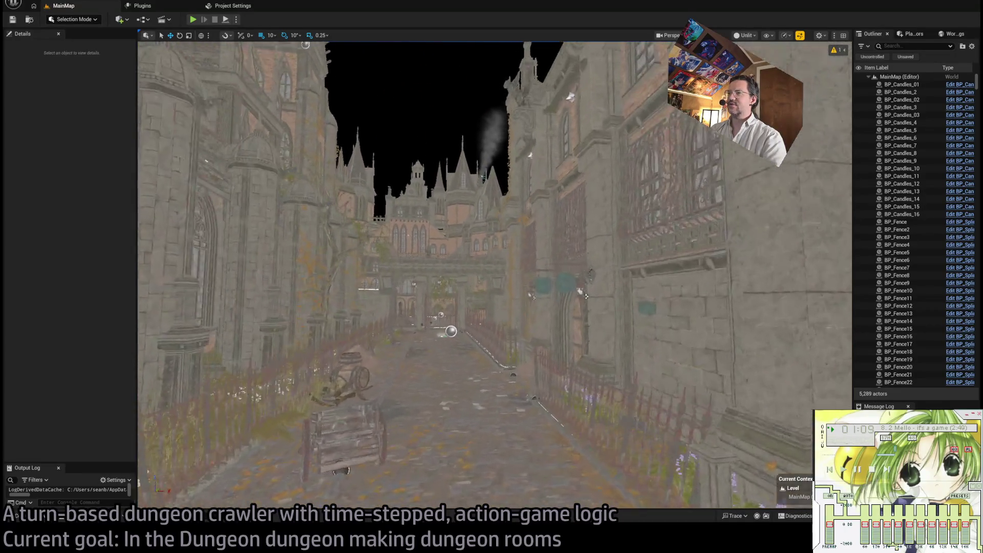
key(w)
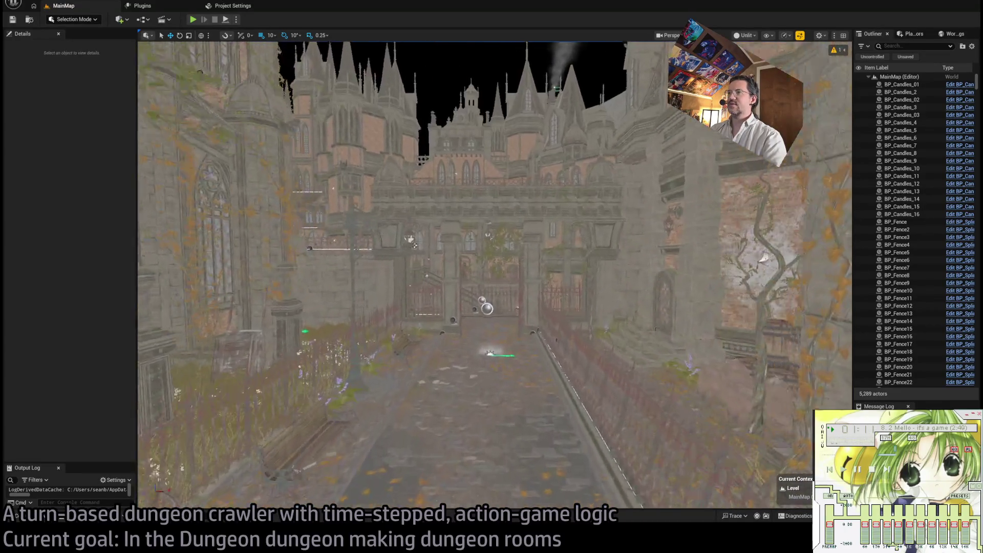
key(w)
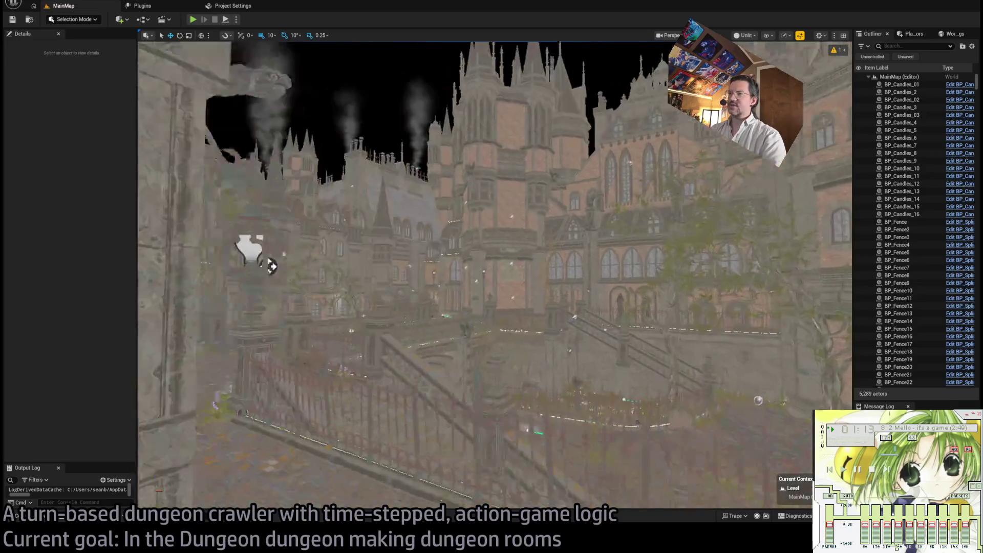
key(w)
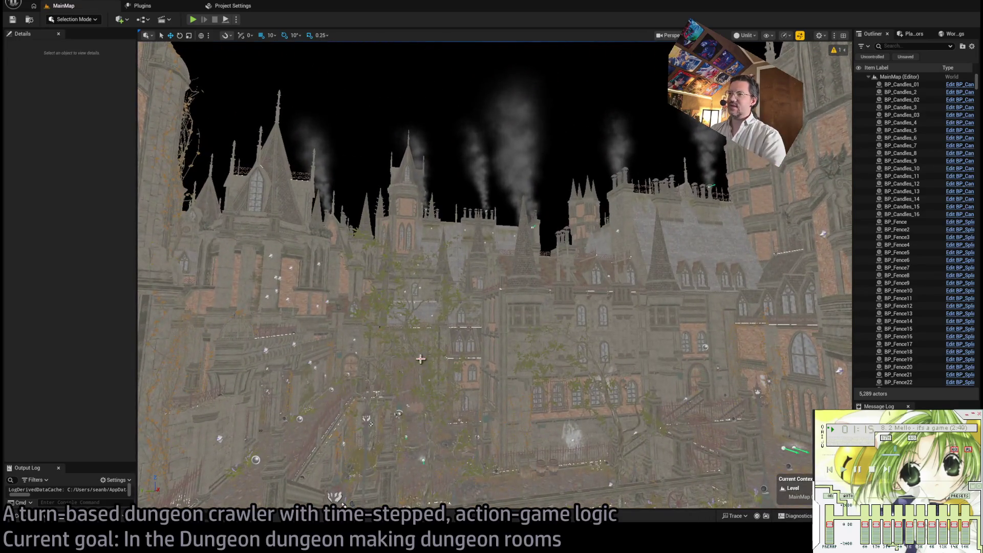
key(w)
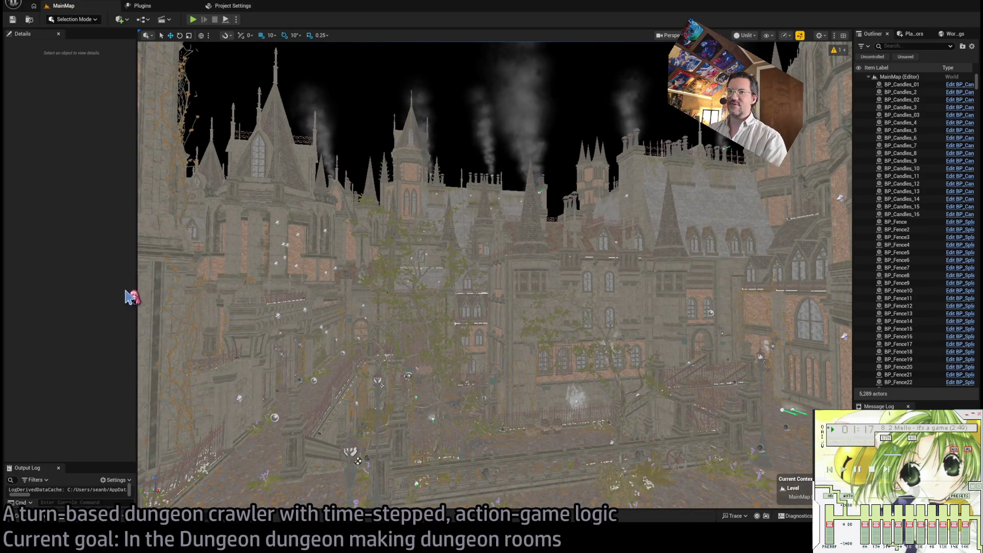
Narrow the Details panel, widen the Outliner, then fly to face the ornate stone gateway.
drag(136, 288, 133, 288)
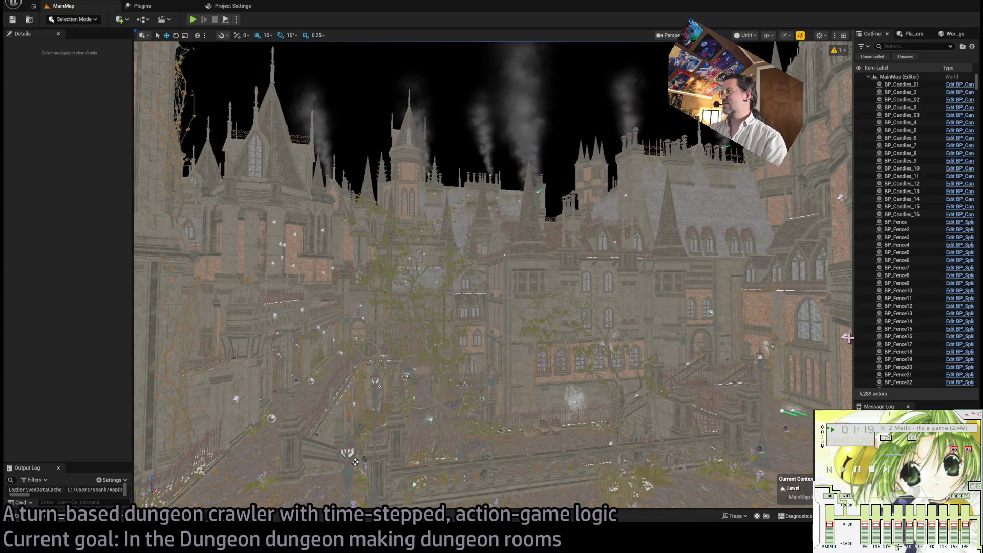
drag(852, 336, 828, 337)
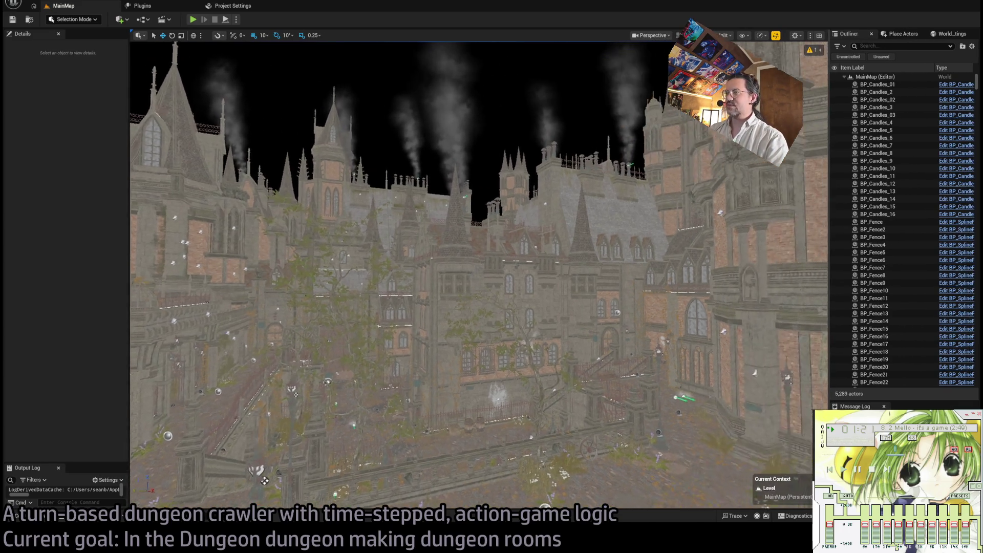
key(w)
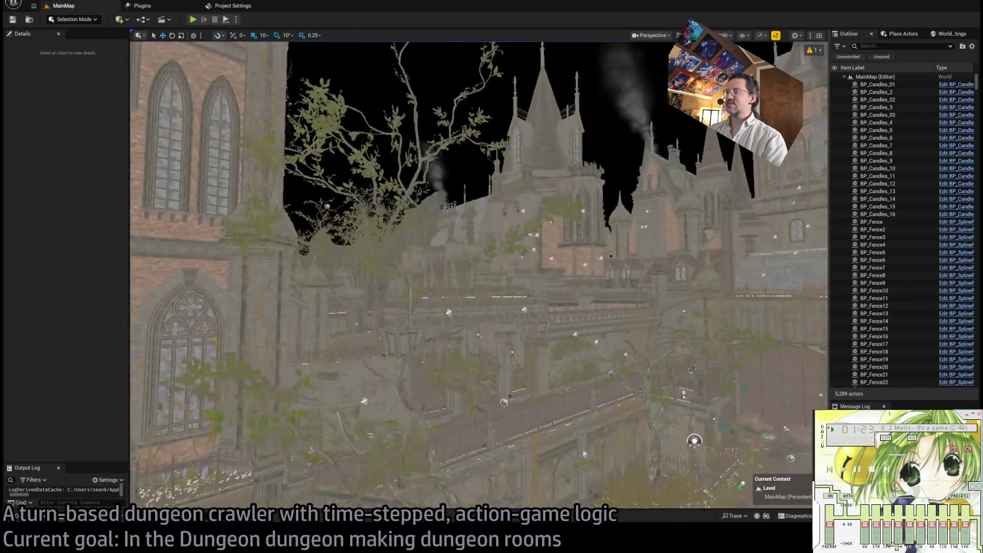
key(w)
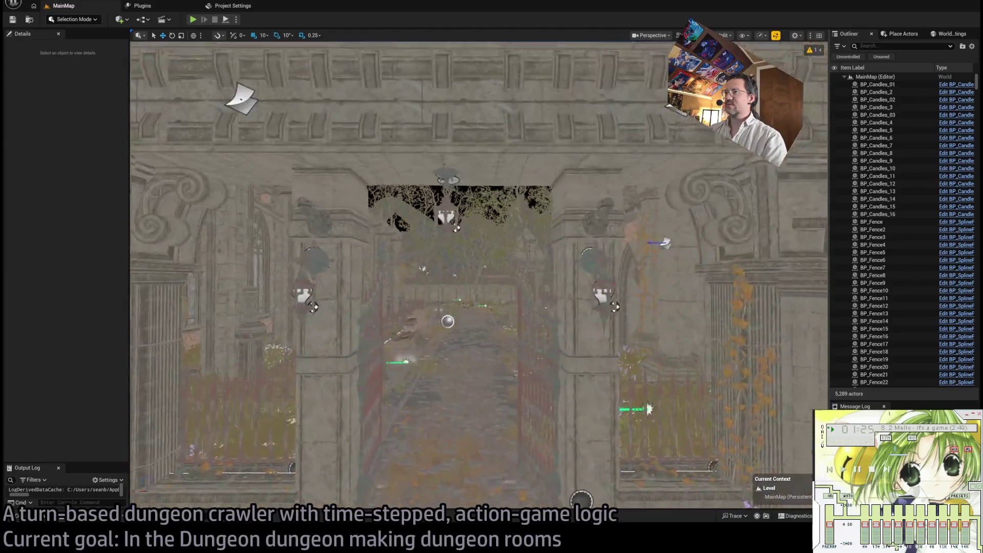
key(w)
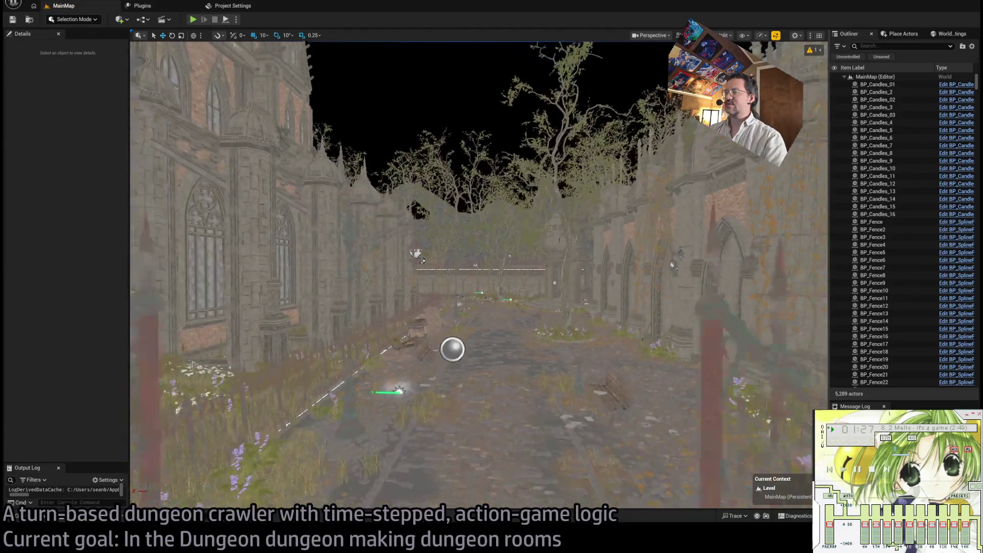
key(s)
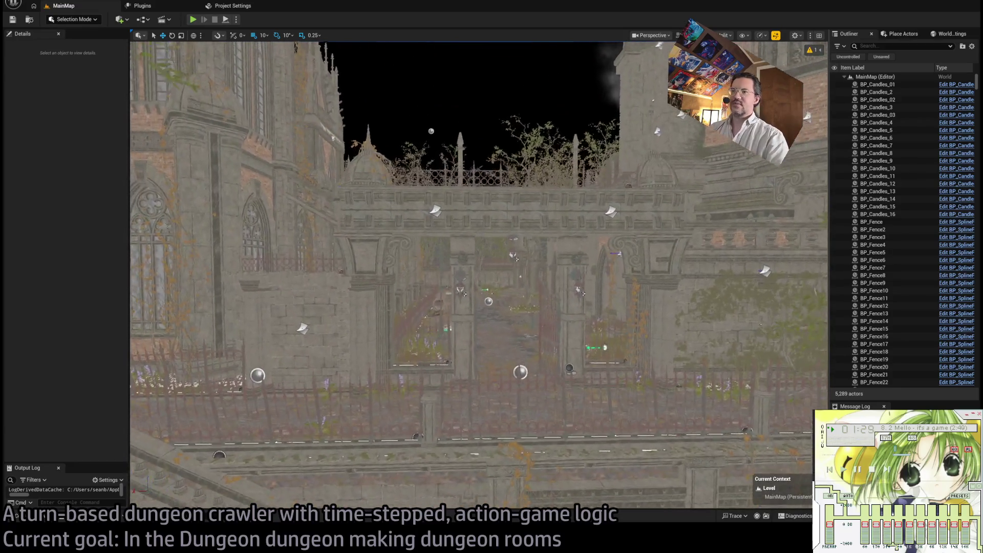
key(d)
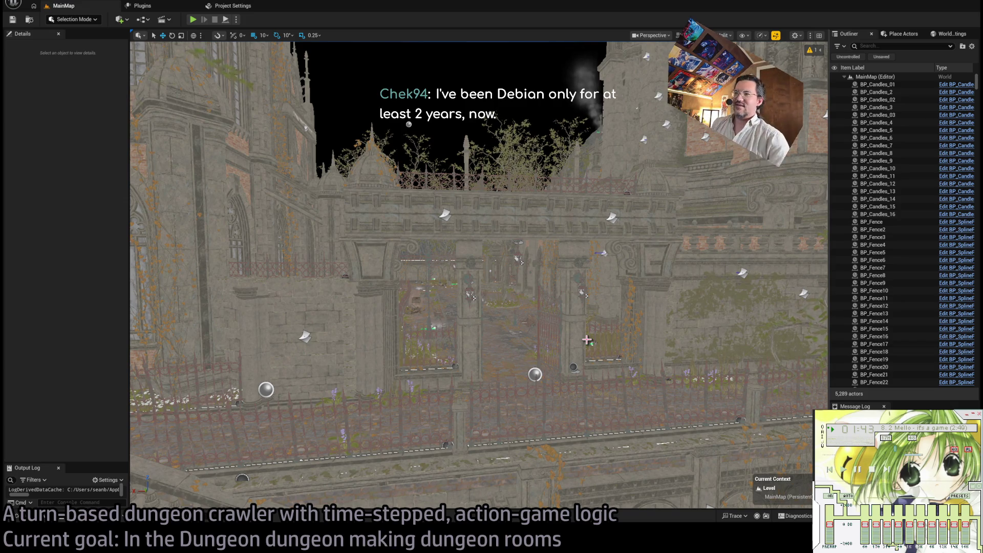
Dolly in toward the iron-gated stone archway, then back out to an angled view of the domed wall.
scroll(587, 339, up, 1)
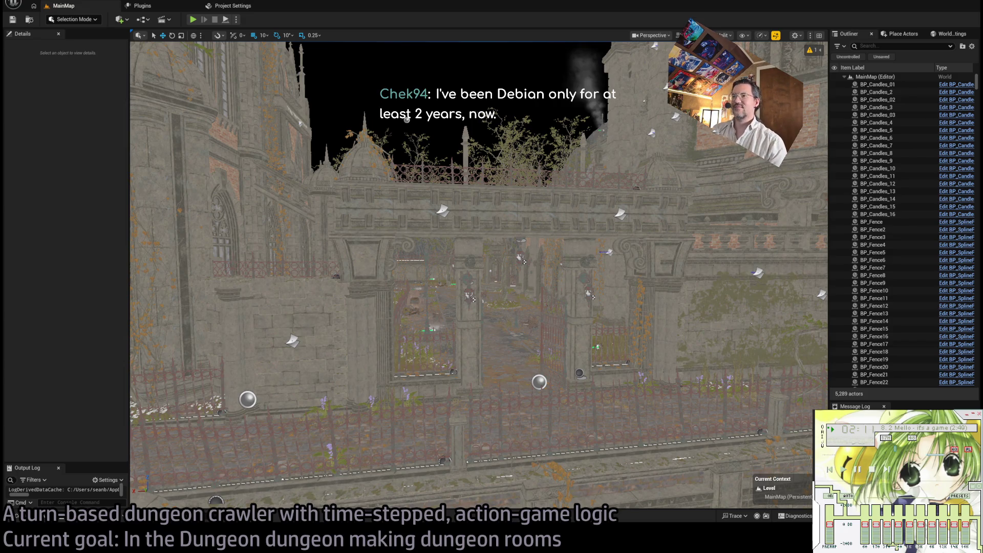
scroll(479, 274, up, 6)
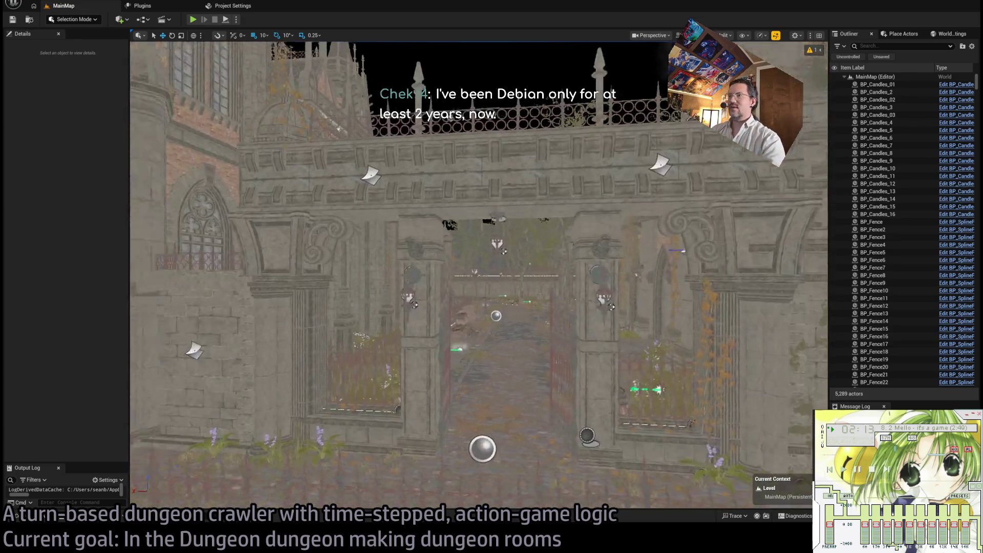
scroll(479, 274, down, 10)
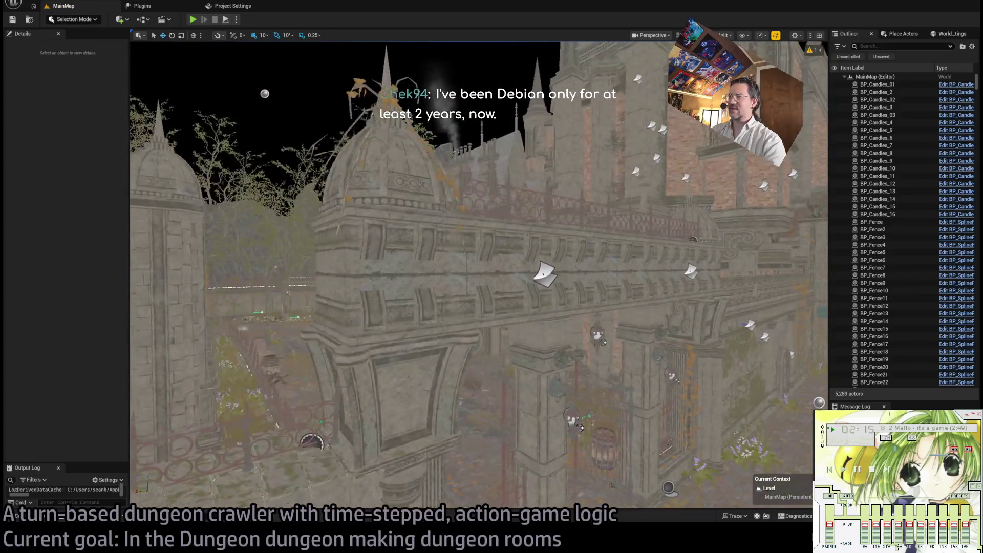
click(406, 259)
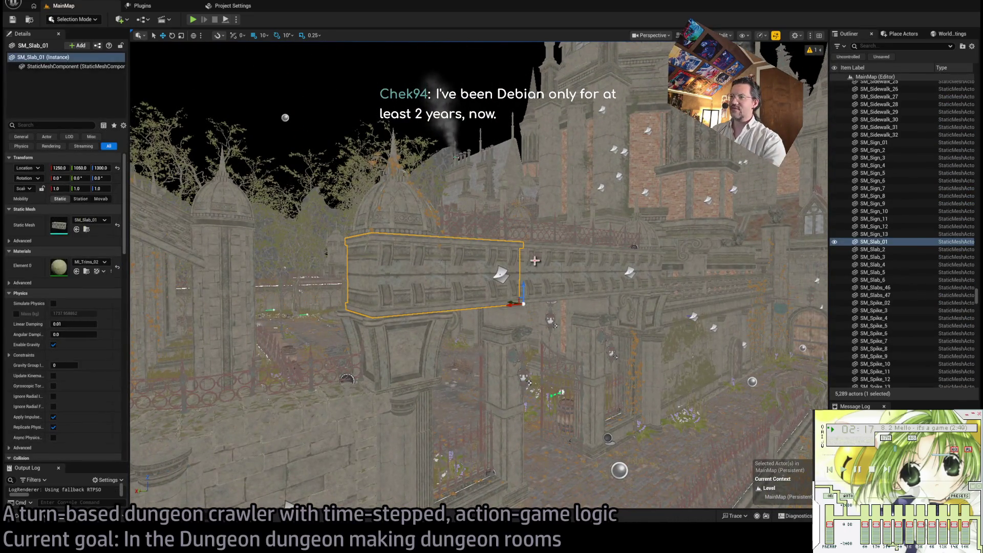
click(486, 270)
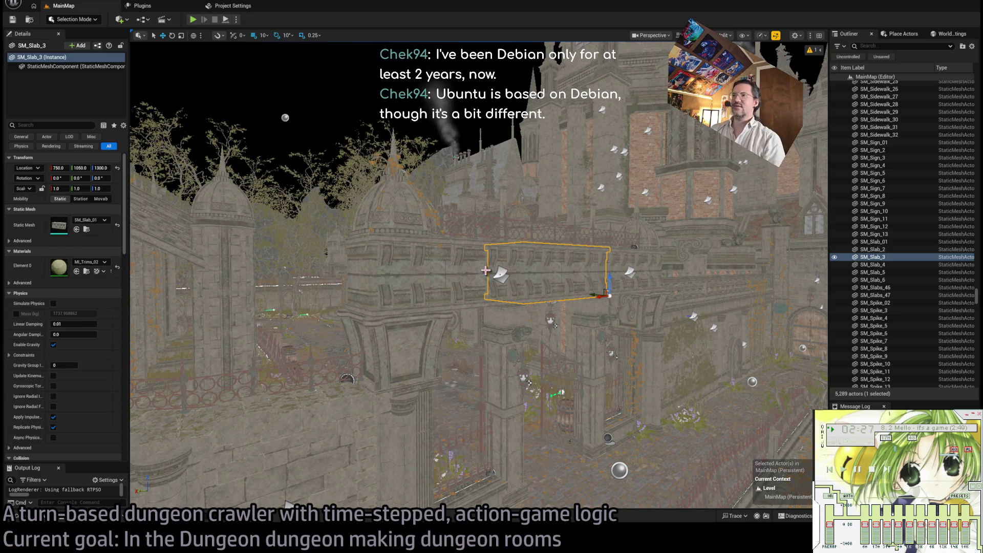
click(495, 266)
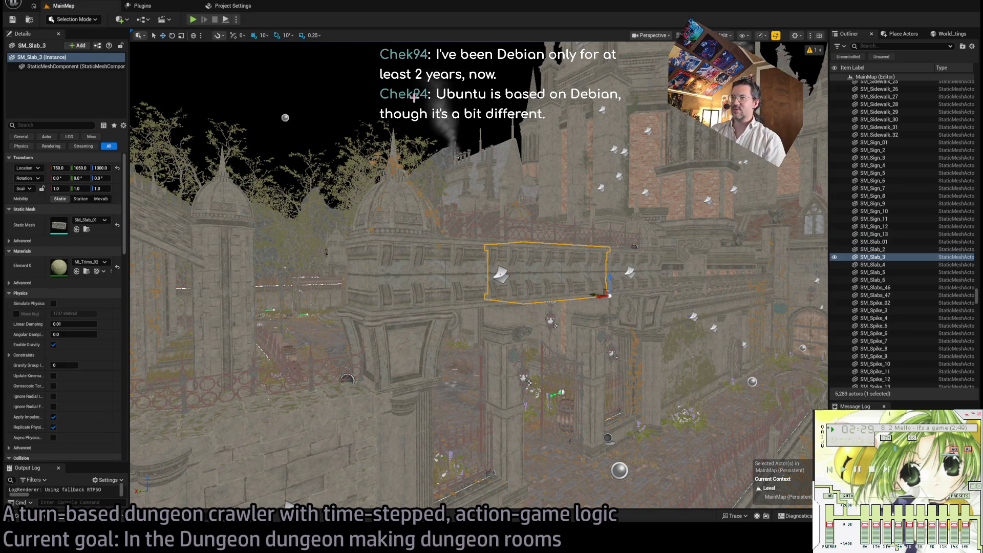
key(Escape)
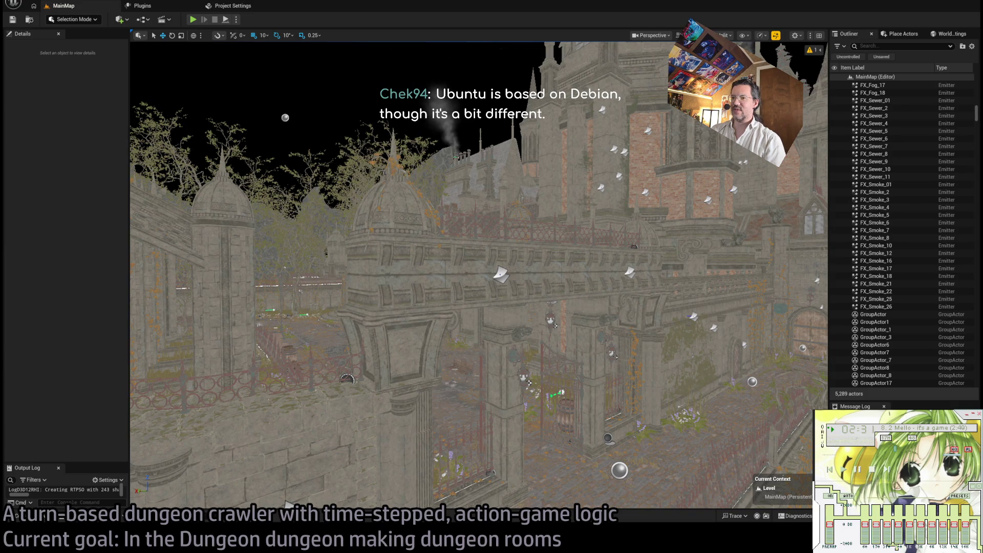
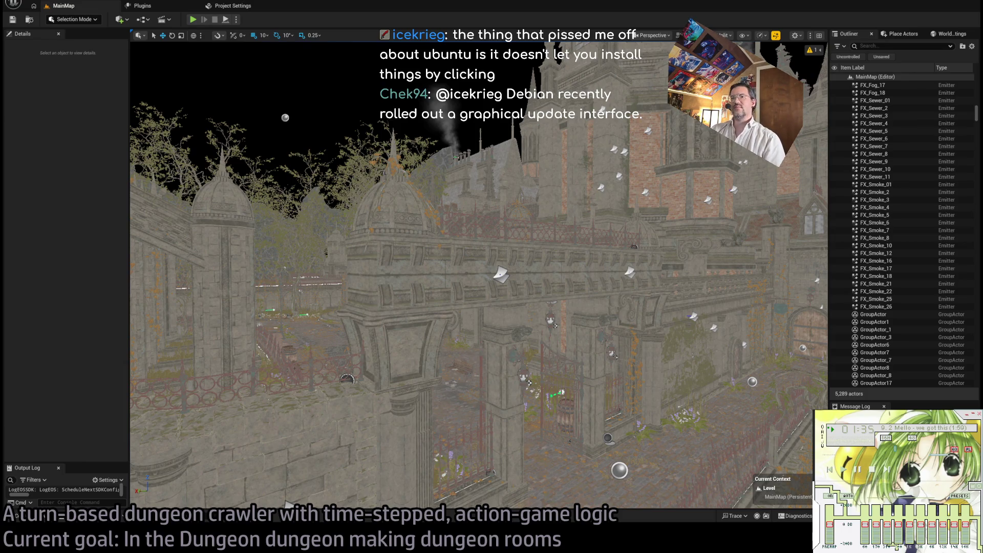
Fly through the courtyard to the gate arch and select the SM_Wall_Windowed_7 wall piece.
mouse_move(472, 208)
mouse_down()
mouse_move(388, 211)
mouse_move(433, 315)
mouse_up()
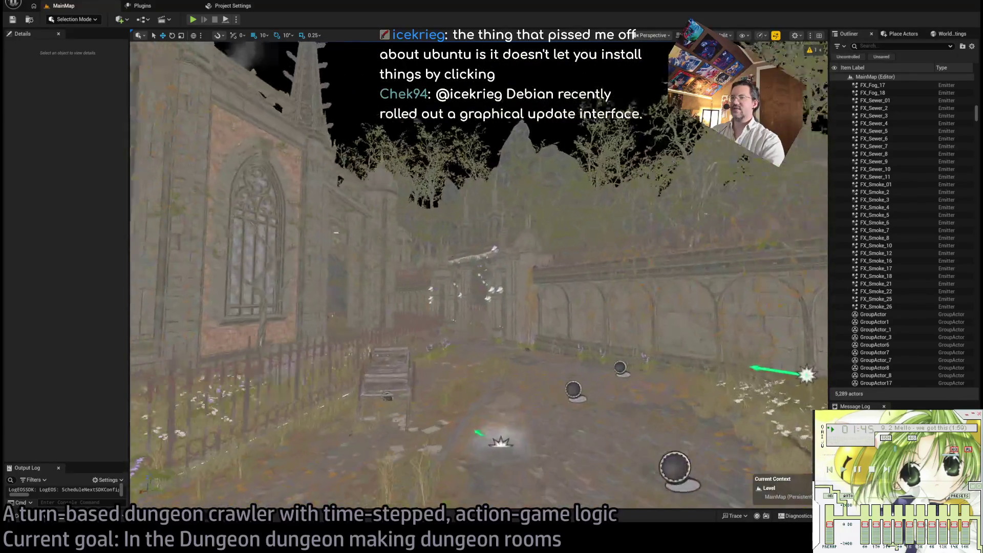
mouse_move(478, 277)
mouse_down()
mouse_move(441, 282)
mouse_move(461, 279)
mouse_up()
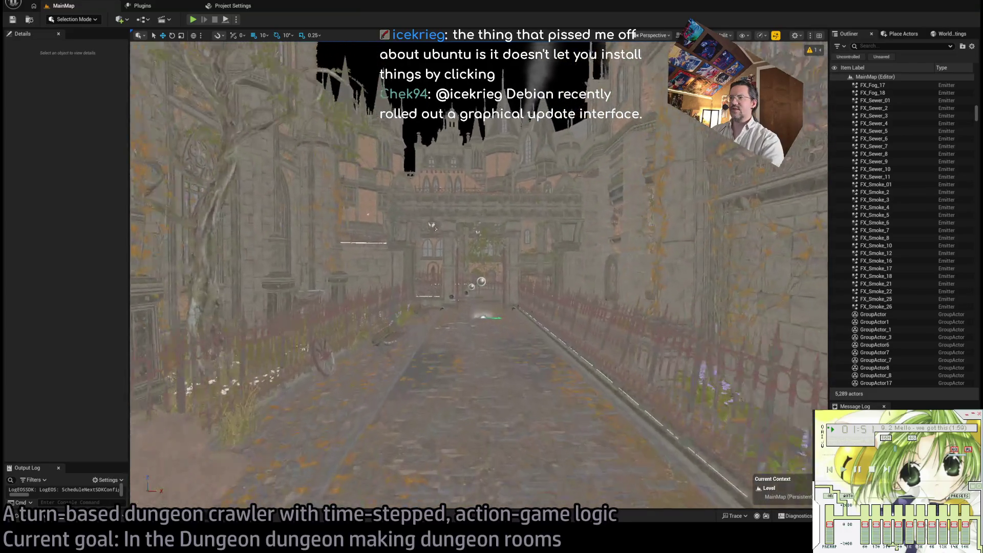
drag(478, 277, 390, 282)
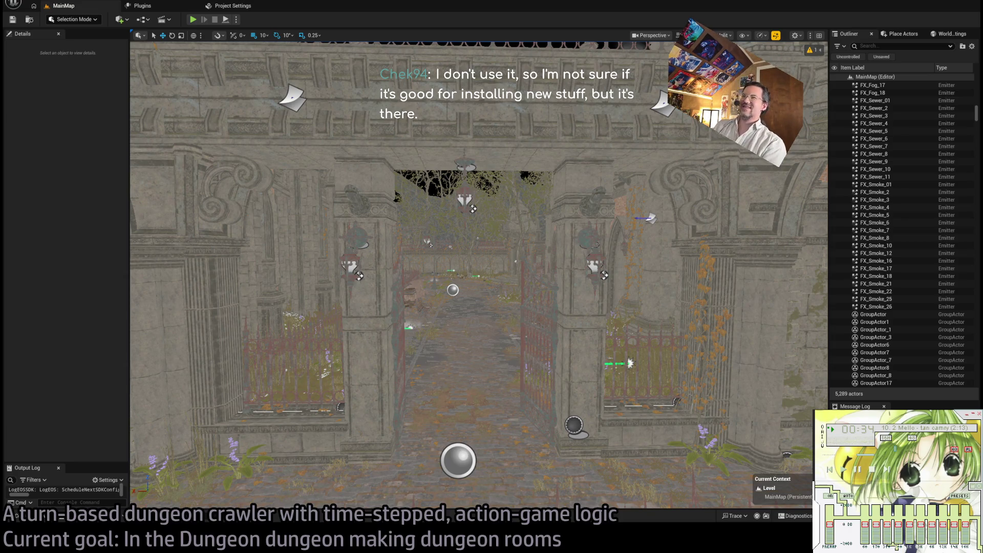
mouse_move(478, 277)
mouse_down()
mouse_move(420, 282)
mouse_move(348, 268)
mouse_move(363, 139)
mouse_up()
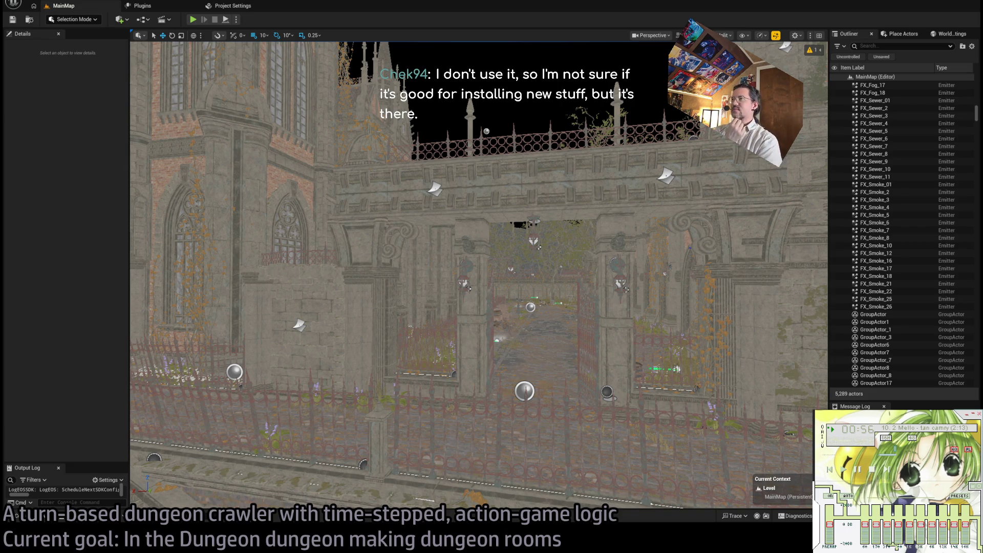
mouse_move(337, 276)
mouse_down()
mouse_move(337, 225)
mouse_move(384, 338)
mouse_up()
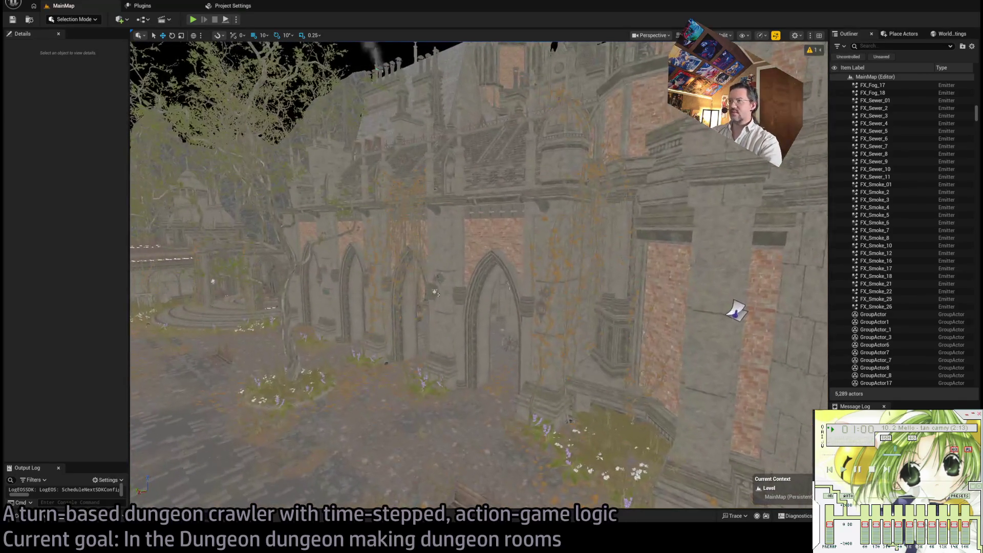
click(384, 338)
Browse the project's FX assets and select the FX_Sewer_9 manhole effect.
click(54, 520)
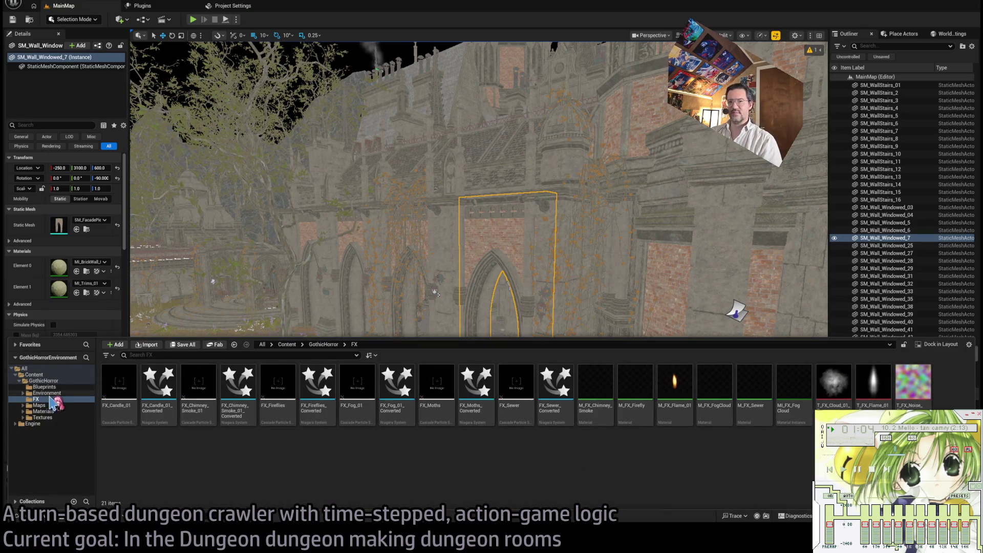
scroll(625, 216, down, 10)
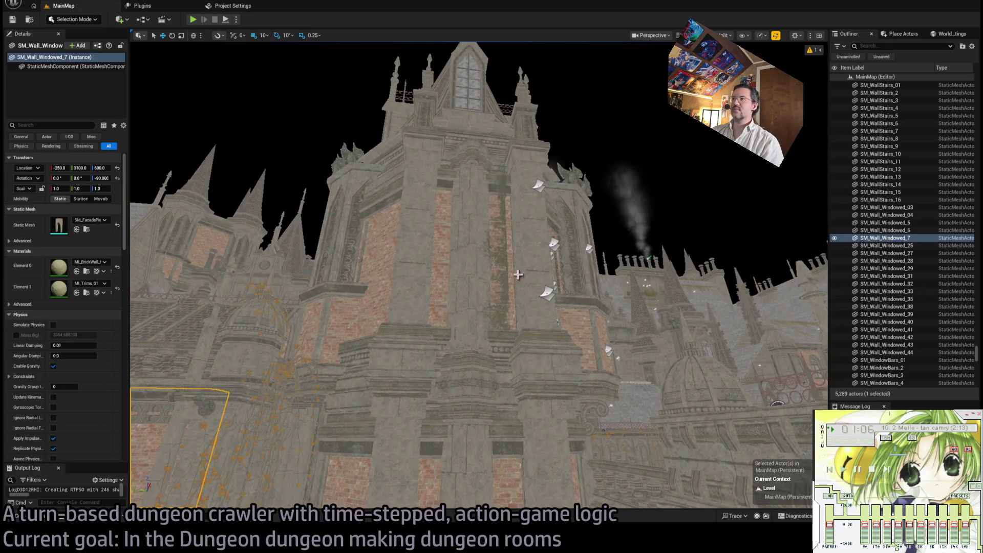
scroll(630, 213, down, 5)
scroll(404, 271, up, 10)
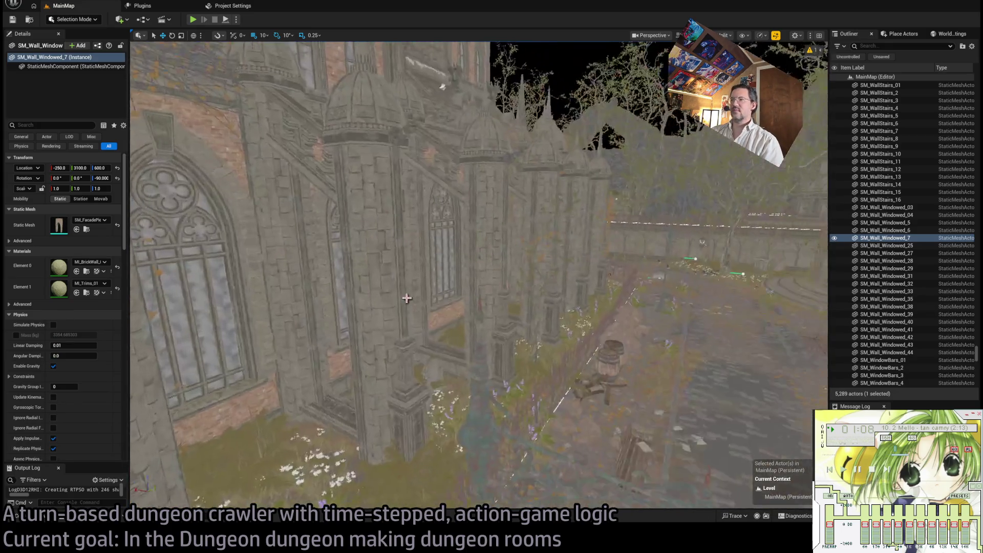
mouse_move(412, 310)
mouse_down()
mouse_move(386, 281)
mouse_move(356, 275)
mouse_up()
click(530, 327)
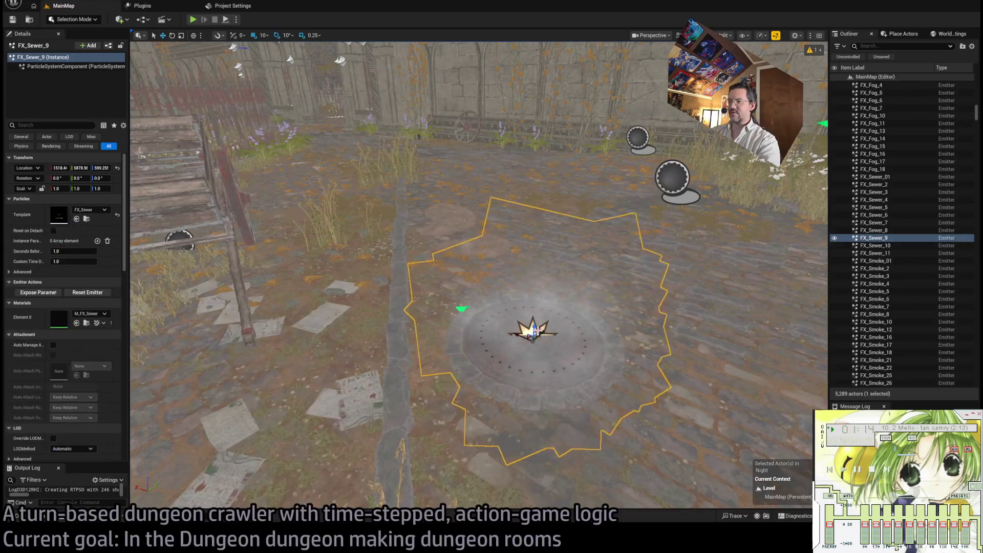
scroll(534, 313, up, 2)
Browse the FX assets again, then return to a wide view of the cathedral facade.
mouse_move(532, 315)
mouse_down()
mouse_move(478, 325)
mouse_move(430, 311)
mouse_up()
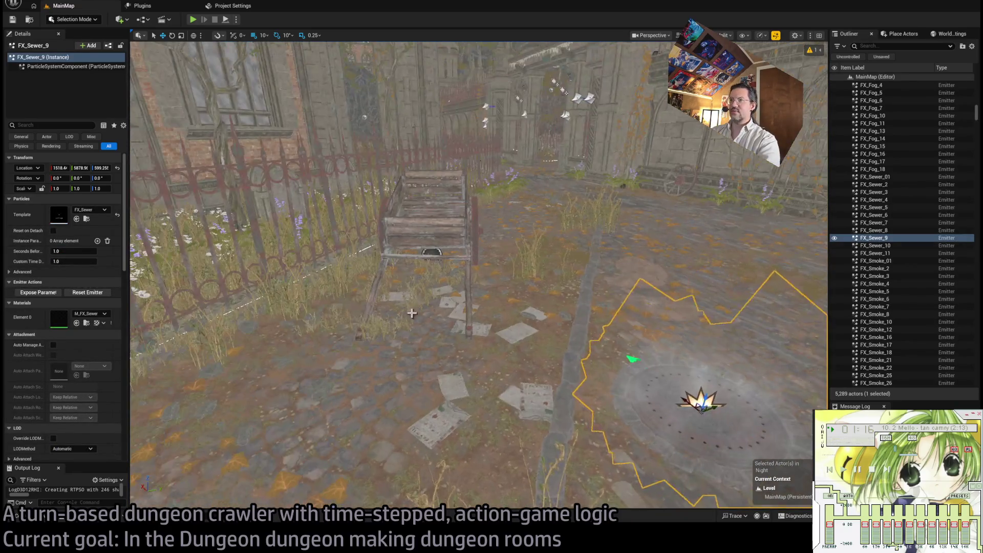
click(16, 517)
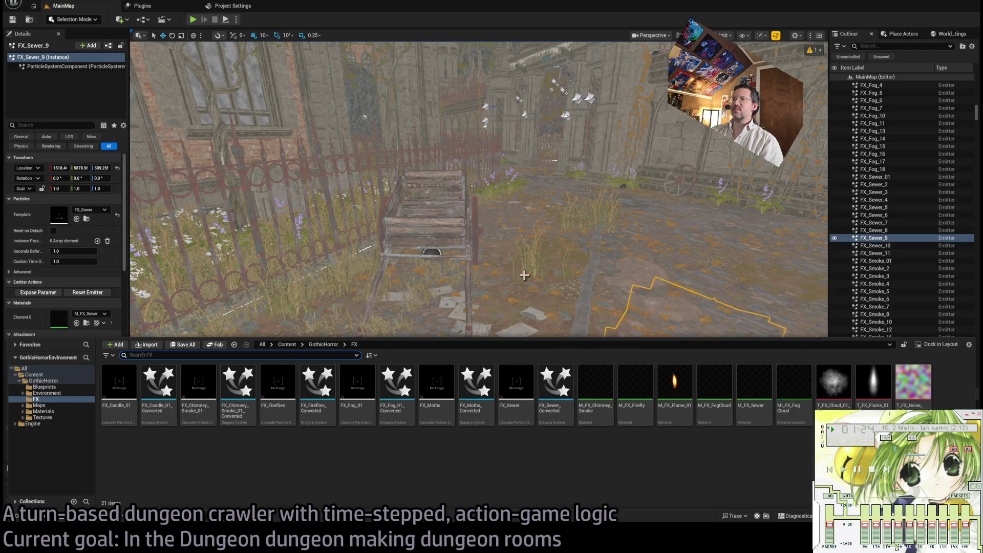
drag(524, 275, 424, 235)
mouse_move(494, 281)
mouse_down()
mouse_move(489, 226)
mouse_move(493, 277)
mouse_move(524, 266)
mouse_move(554, 298)
mouse_move(588, 294)
mouse_up()
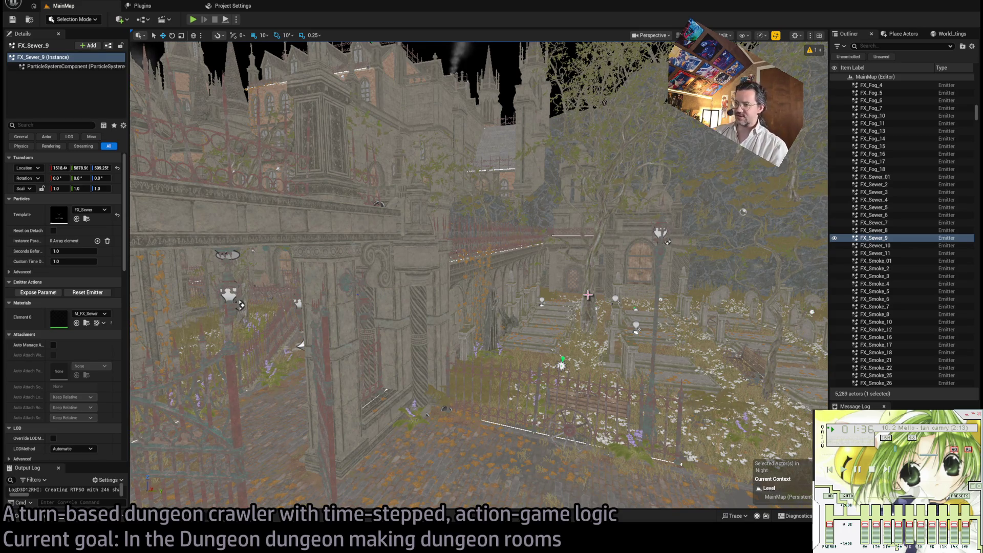
Inspect facade pieces SM_Base_22, SM_Lamp_4, SM_Column_68 and SM_Base_112 by selecting them.
click(436, 261)
drag(437, 261, 429, 224)
click(429, 223)
mouse_move(333, 236)
mouse_down()
mouse_move(426, 261)
mouse_move(419, 246)
mouse_up()
click(453, 327)
drag(452, 328, 430, 389)
click(425, 399)
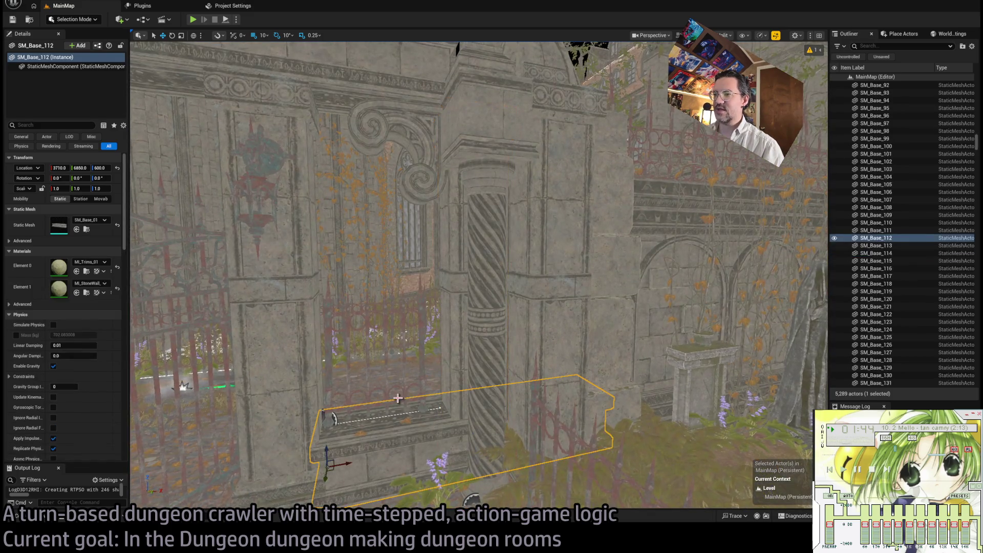
Select the iron gate, tall column, SM_Base_348 ledge, then the left ledges, corbel and lantern.
click(426, 394)
click(280, 297)
drag(280, 296, 397, 157)
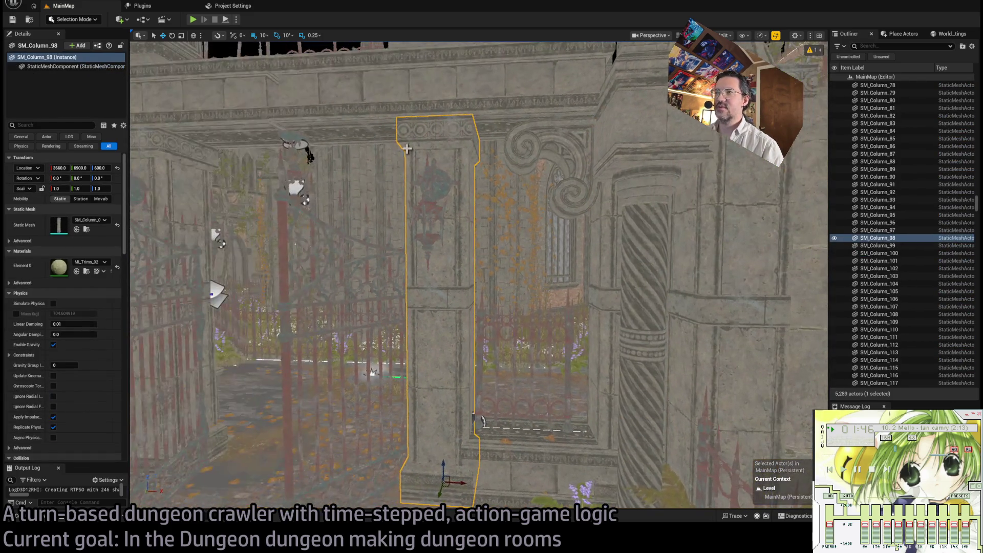
click(456, 136)
drag(456, 169, 259, 200)
click(259, 201)
ctrl+click(392, 249)
ctrl+click(320, 253)
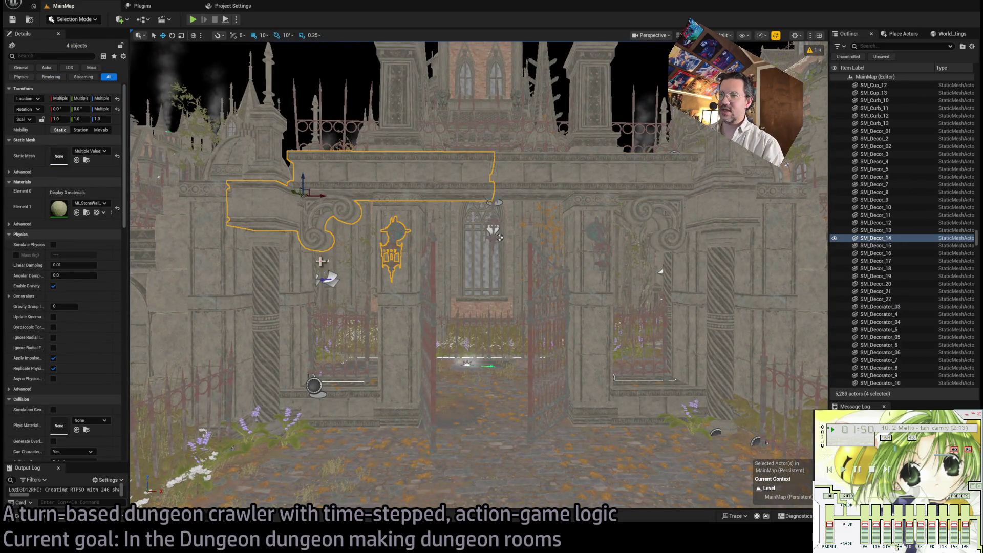
Select the SM_Lamp_5 lantern, SM_Base_113 ledge and SM_Column_73 column in turn.
ctrl+click(311, 215)
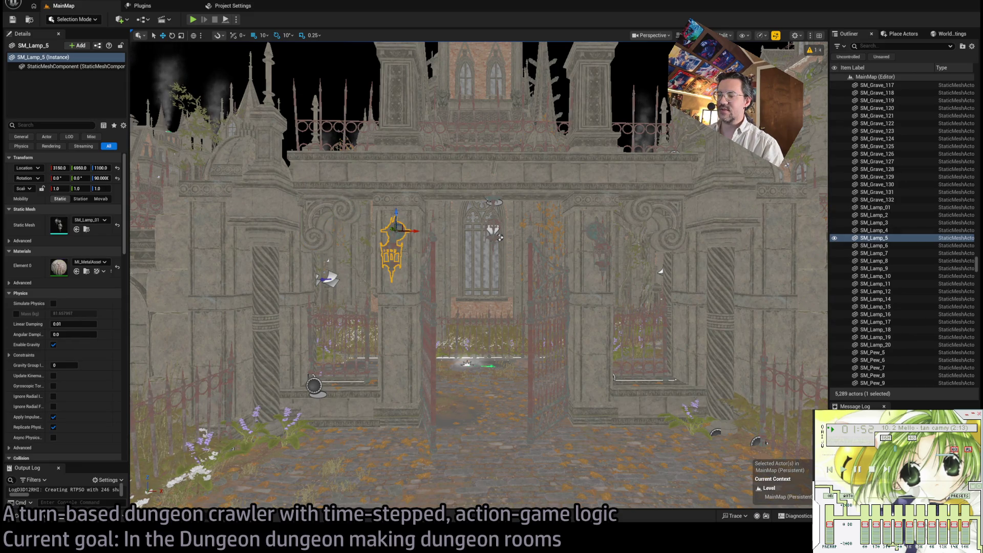
click(349, 404)
click(253, 307)
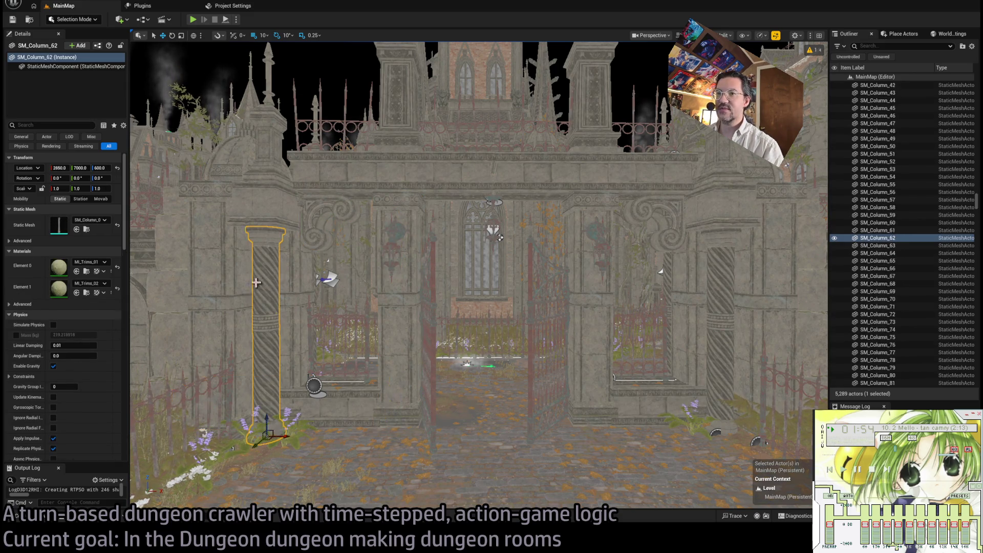
scroll(314, 279, up, 2)
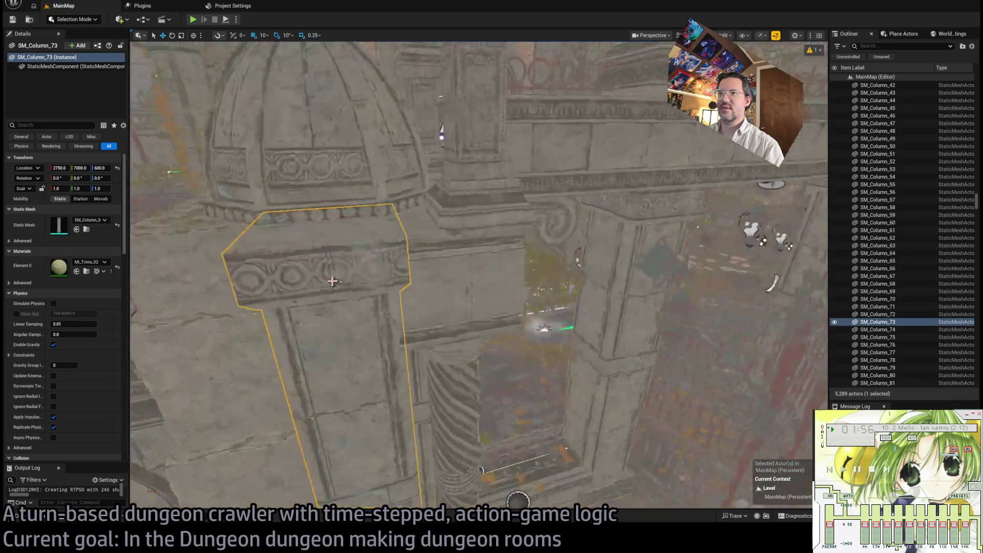
Delete the SM_Column_17 column and two wall sections near the dome.
click(372, 236)
scroll(372, 236, down, 5)
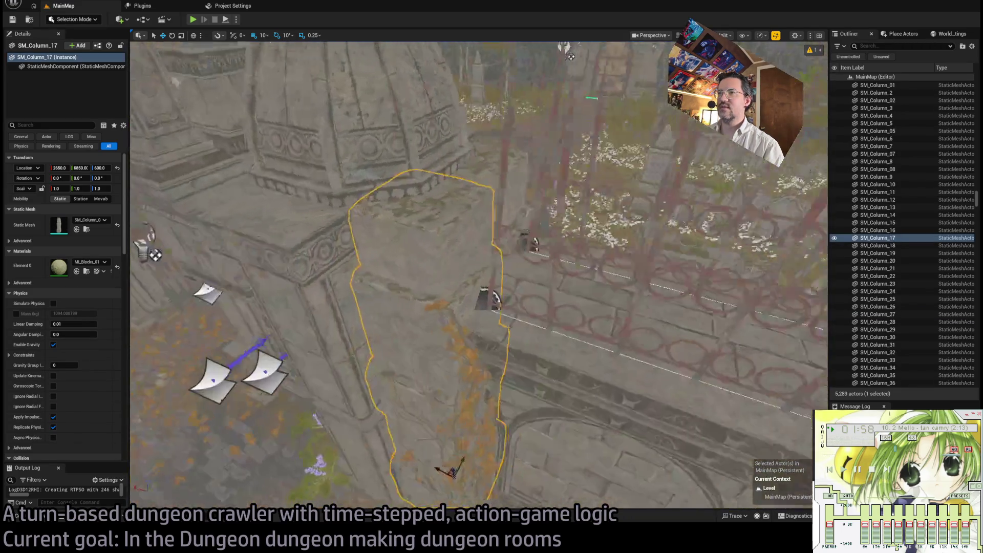
key(Delete)
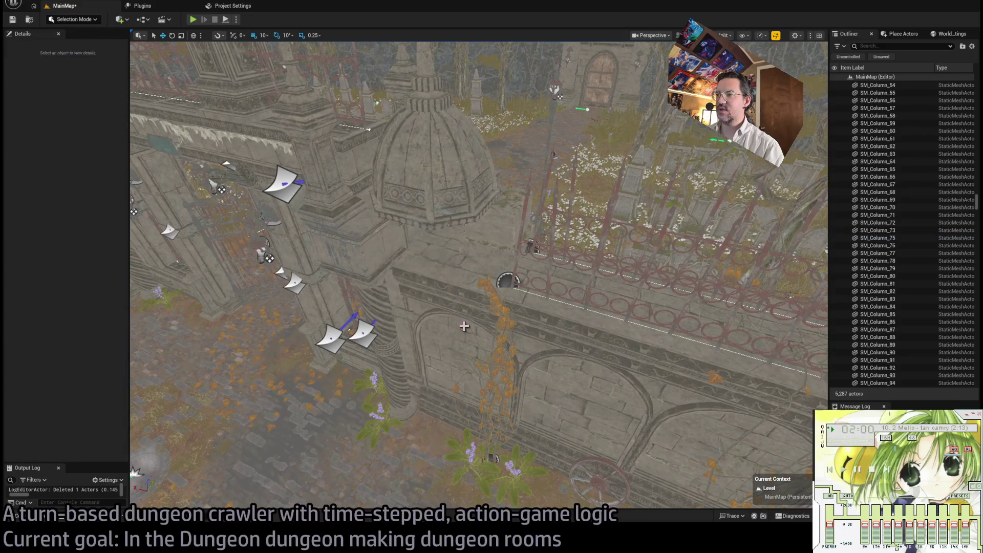
click(445, 331)
scroll(445, 331, down, 2)
key(Delete)
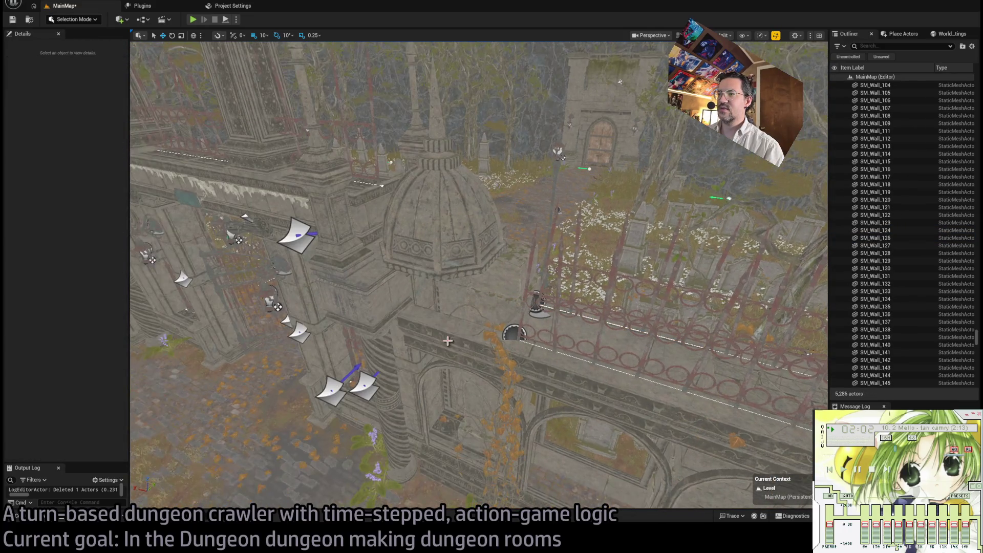
click(496, 385)
scroll(496, 385, up, 3)
key(Delete)
Delete the frieze wall piece and the two arched wall sections.
click(550, 294)
key(Delete)
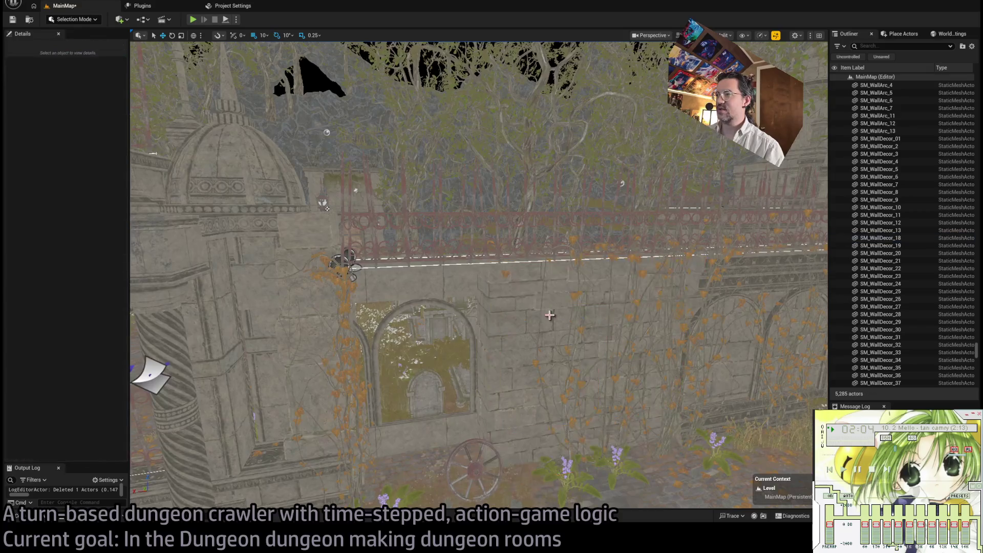
click(547, 314)
key(Delete)
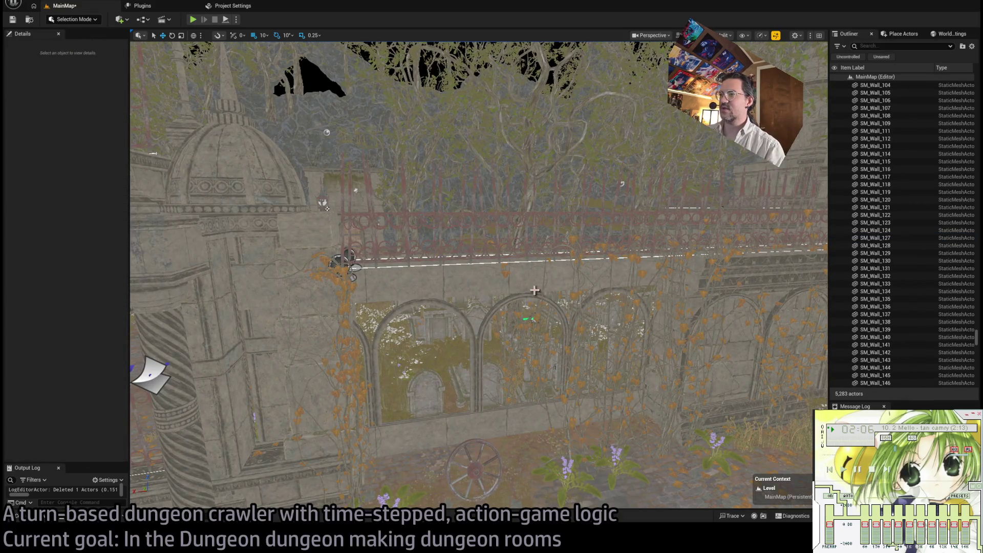
click(535, 293)
key(Delete)
Delete the left arched wall, undo the last wall deletions, and select the BP_Roots55 ivy.
click(496, 359)
key(Delete)
key(ctrl+z)
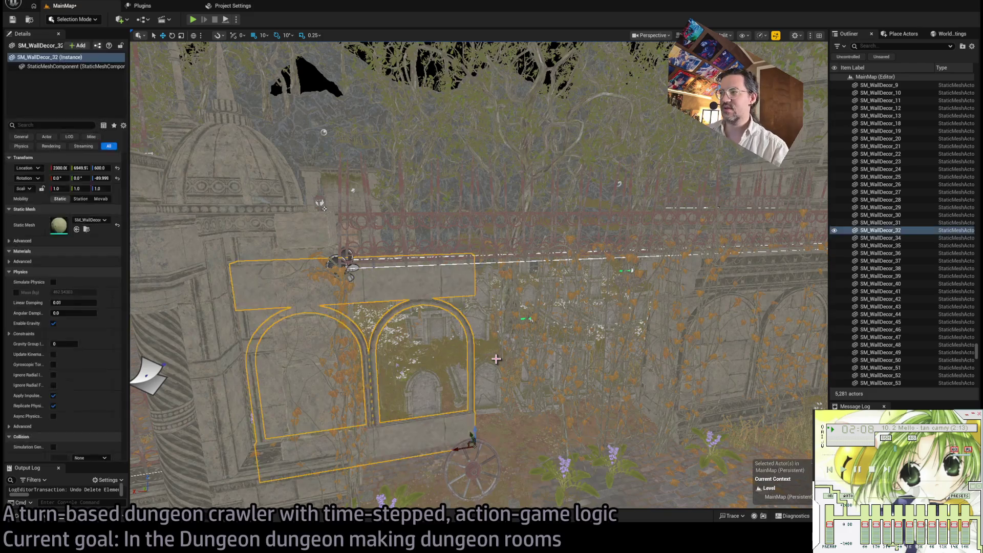
key(ctrl+z)
key(ctrl+z)
key(ctrl+z)
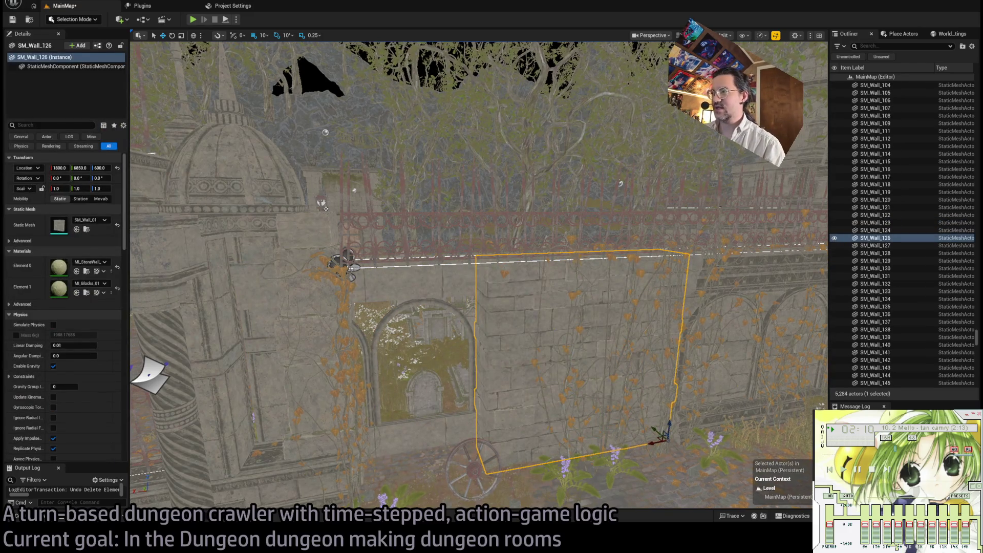
click(325, 207)
Frame the BP_Roots55 ivy, open its BP_LeavesPopulator blueprint, then close it again.
key(f)
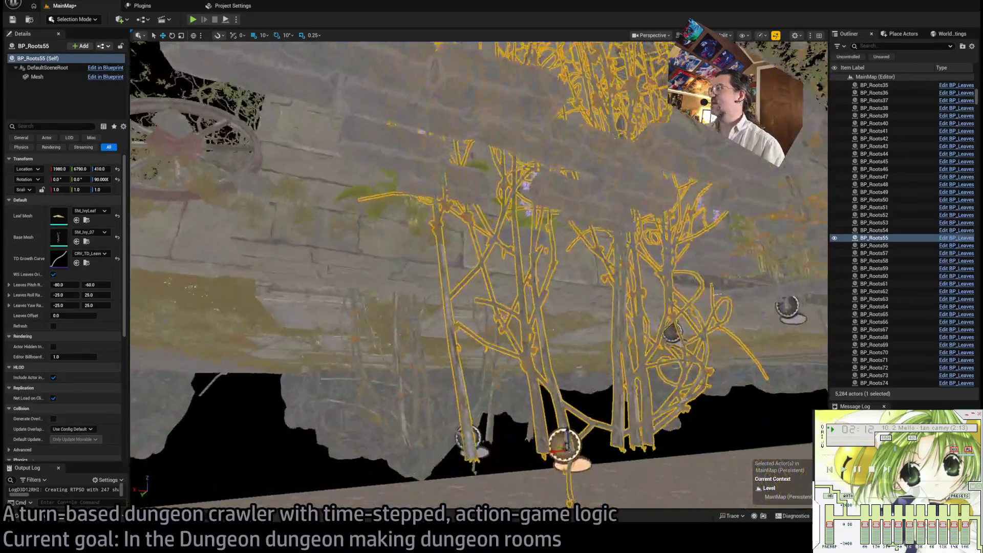
scroll(568, 233, down, 5)
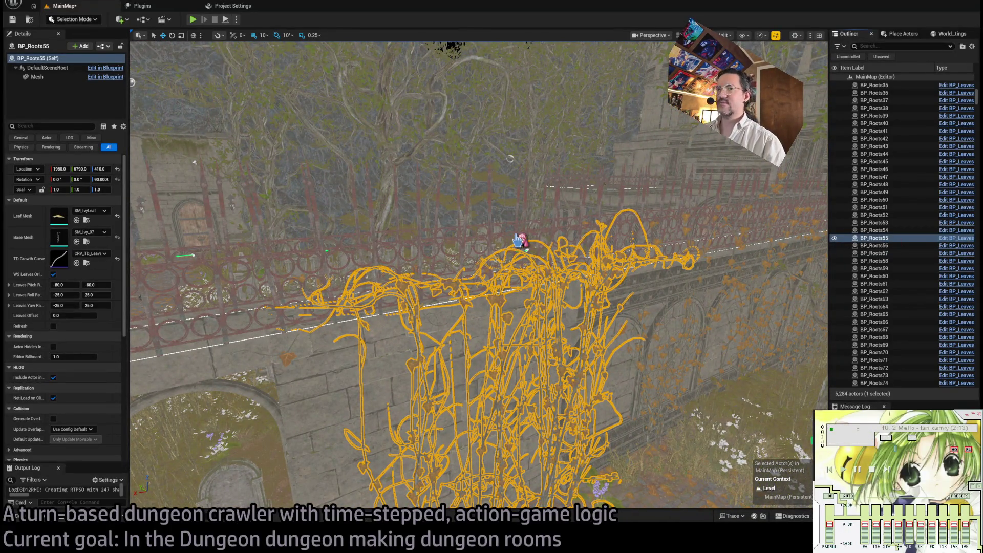
key(ctrl+e)
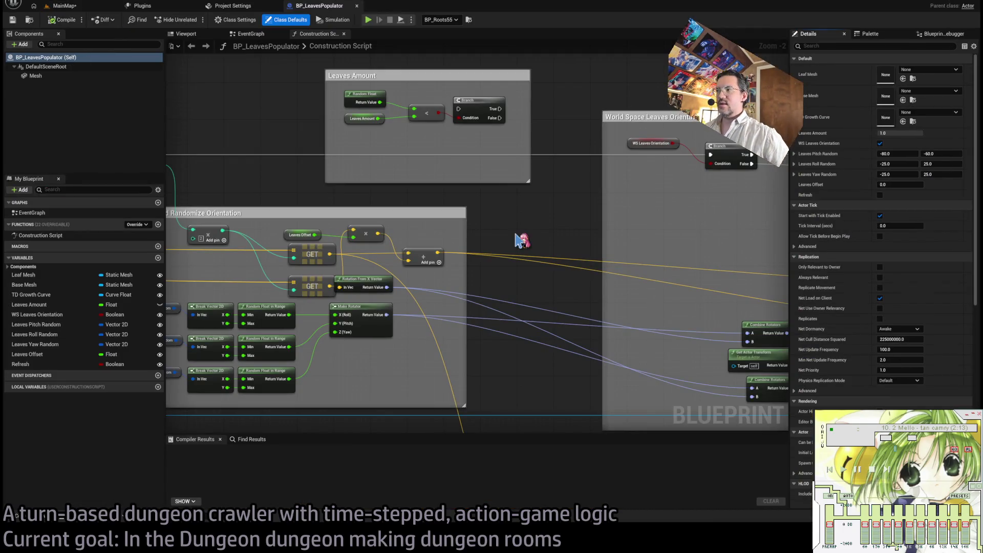
scroll(474, 234, down, 7)
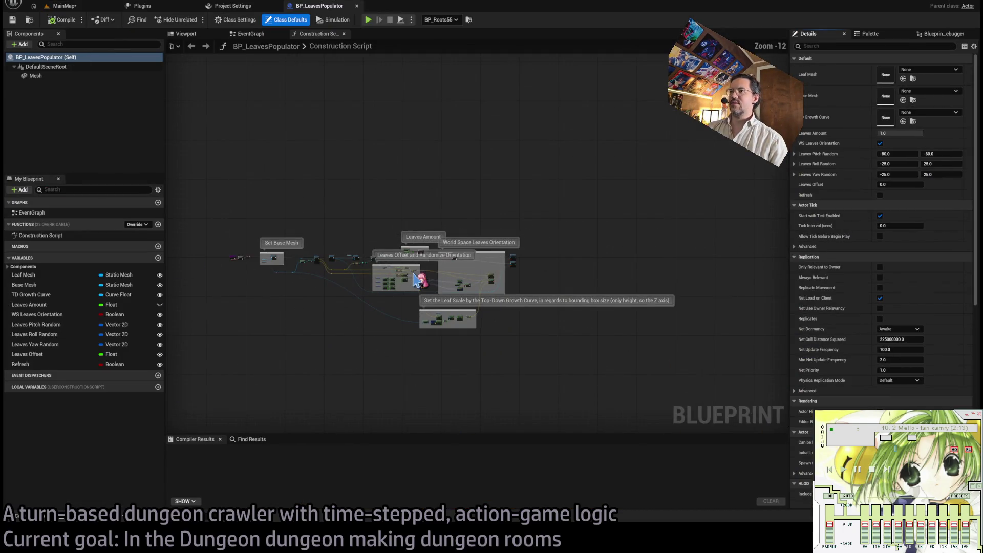
middle_click(328, 6)
click(64, 5)
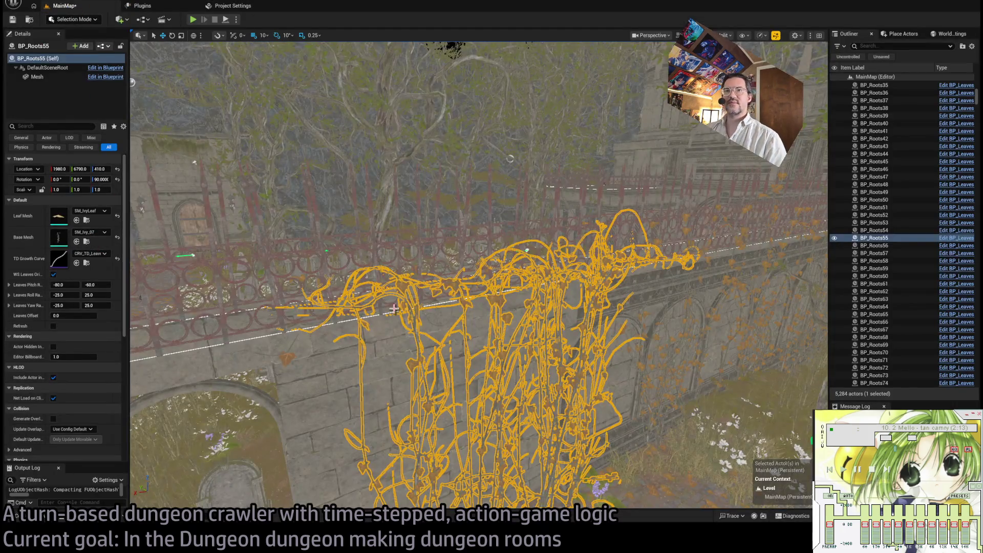
Widen the Details property names and toggle the ivy's WS Leaves Orientation.
drag(374, 305, 359, 327)
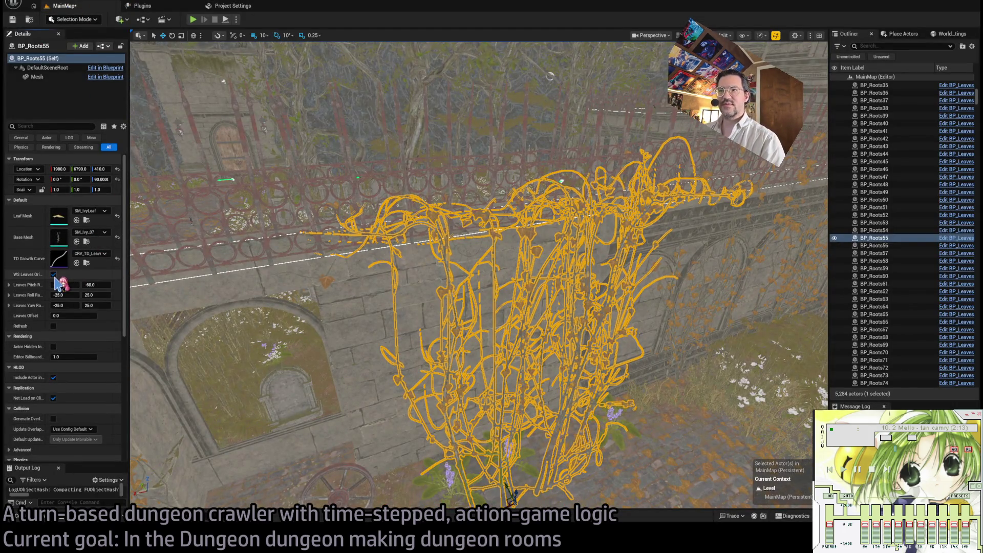
scroll(298, 285, up, 5)
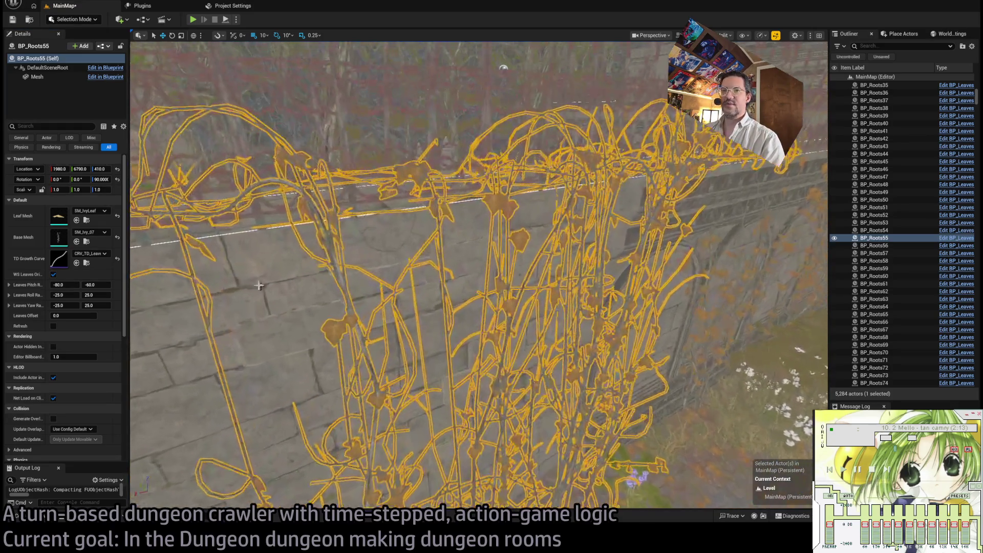
drag(128, 258, 191, 258)
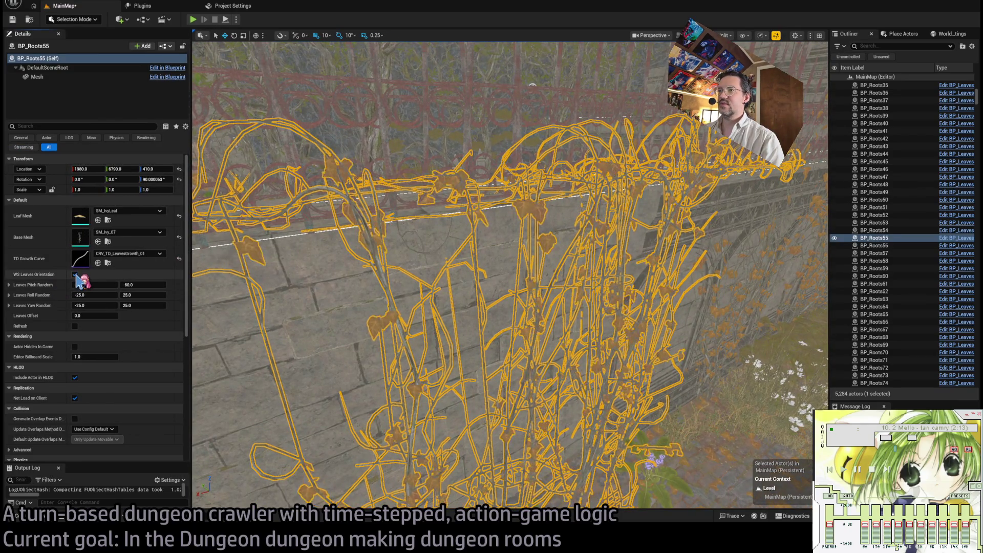
click(76, 275)
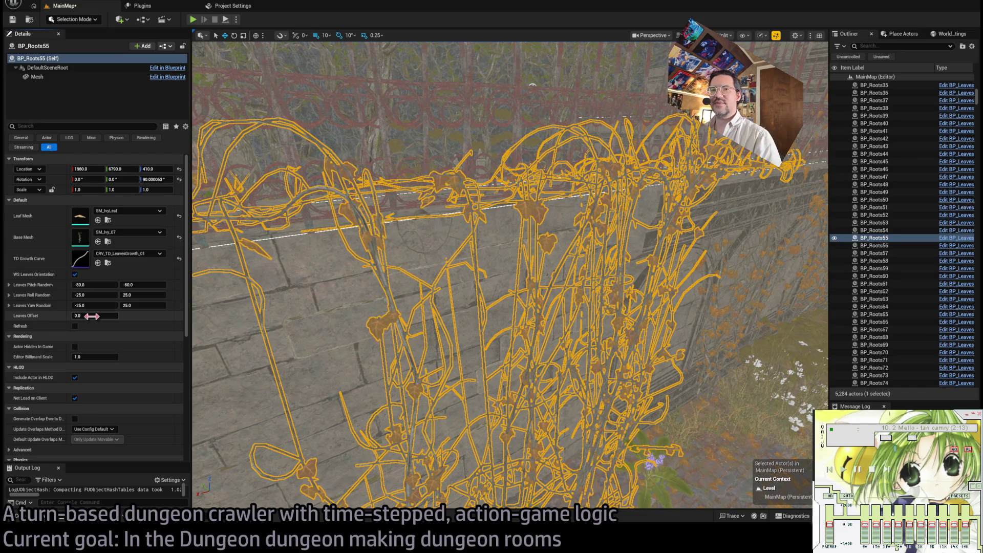
Drag the ivy's Leaves Offset outward, set it back to 0, and undo the edit.
drag(91, 317, 97, 317)
drag(95, 315, 156, 320)
text(0)
key(Return)
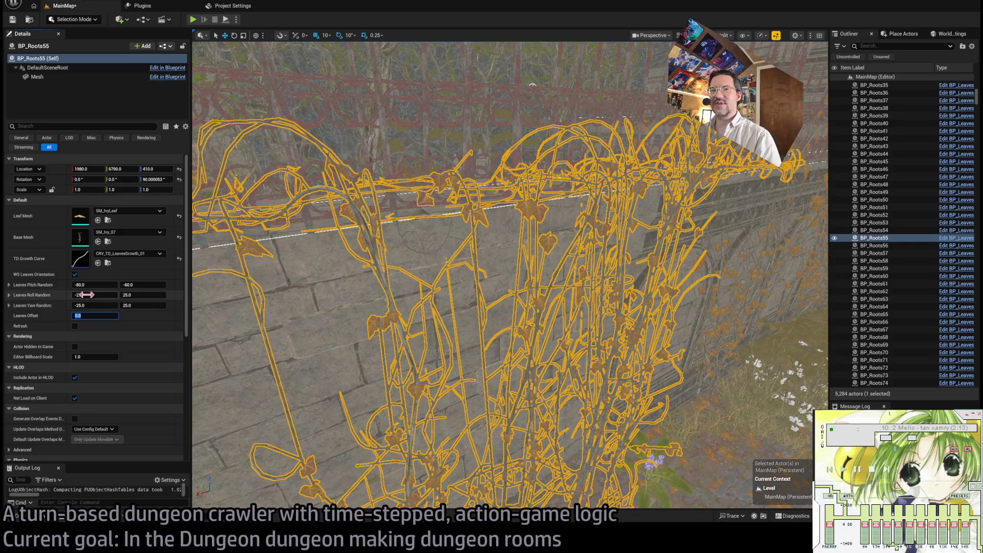
scroll(92, 287, down, 3)
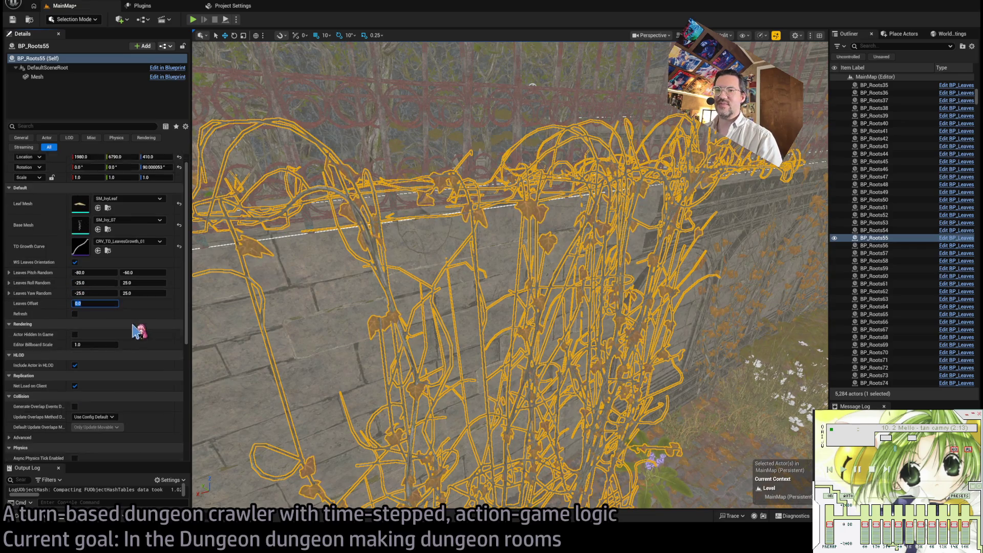
click(502, 284)
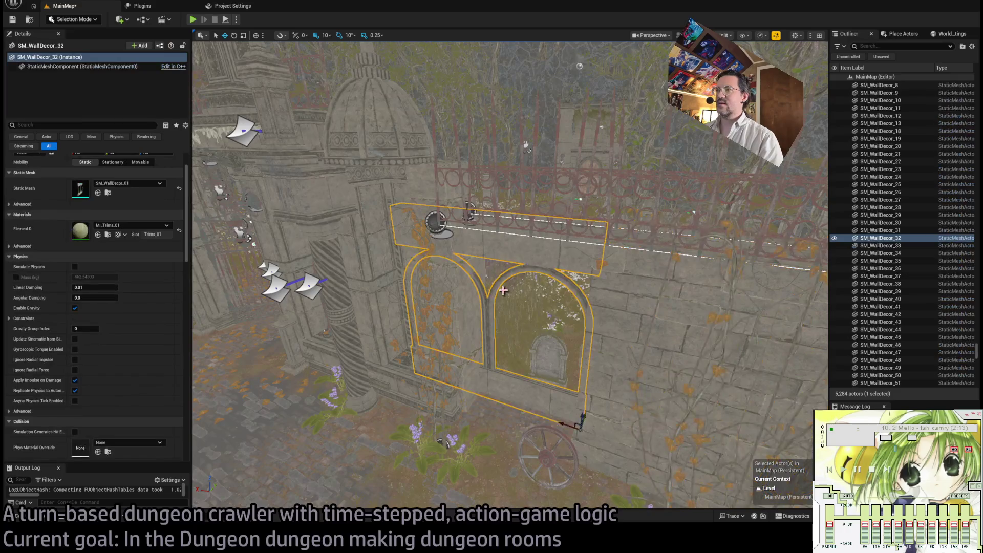
key(ctrl+z)
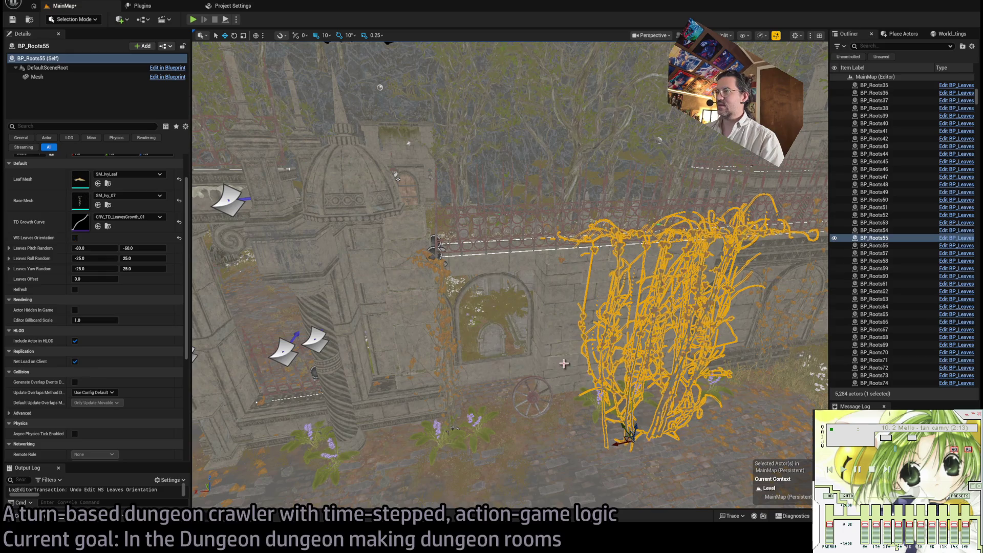
Orbit out to the courtyard and frame the BP_Grid45 floor-tile grid.
mouse_move(561, 360)
mouse_down()
mouse_move(456, 294)
mouse_move(369, 259)
mouse_up()
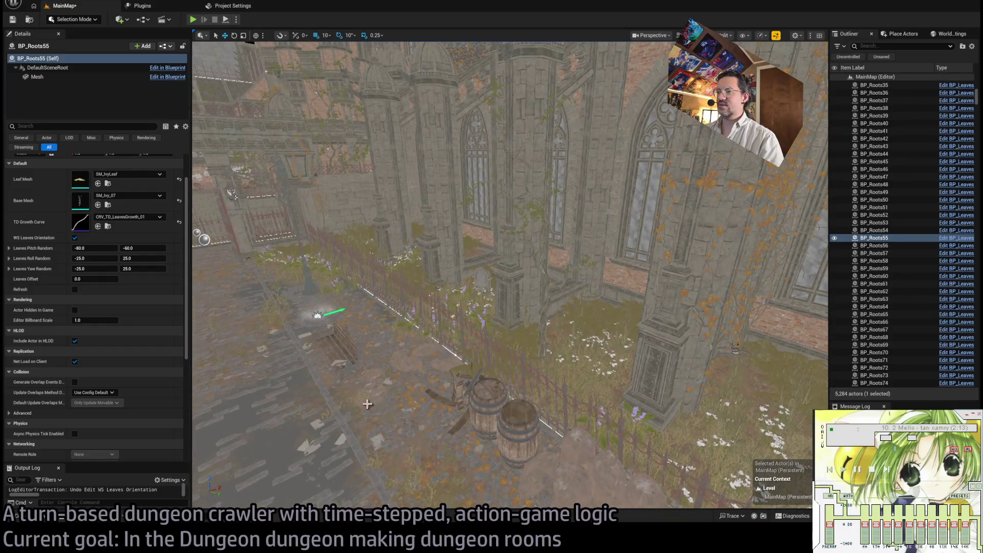
click(368, 404)
key(f)
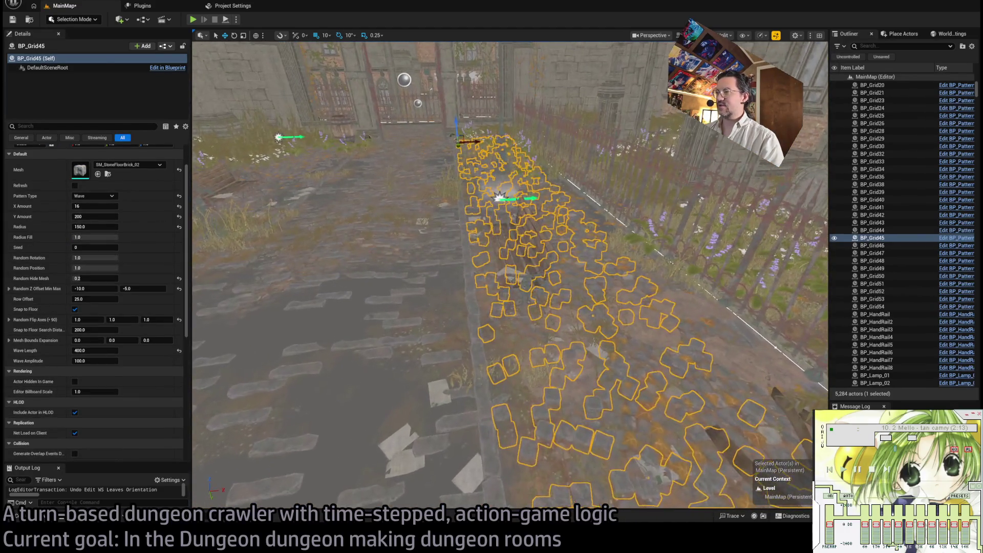
click(517, 266)
key(f)
click(570, 287)
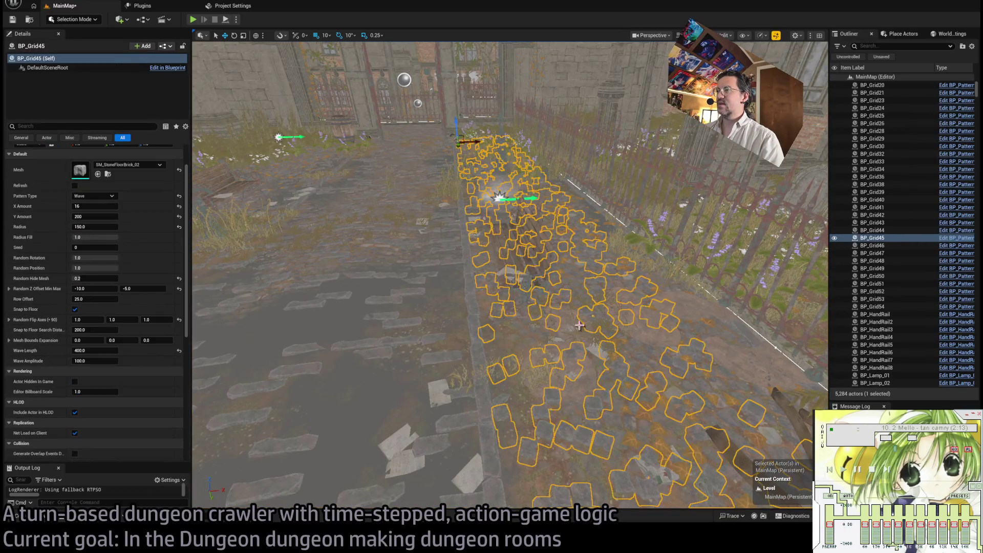
key(f)
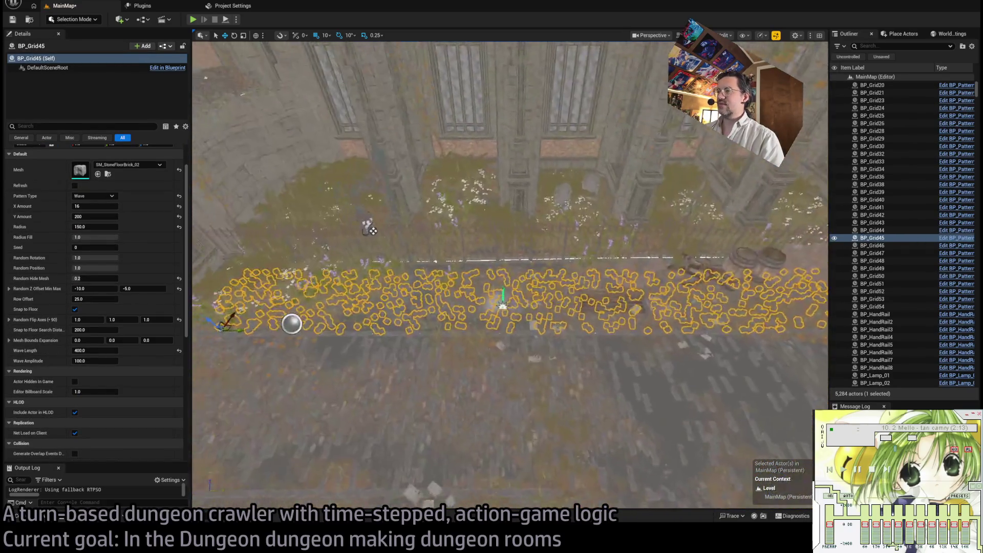
key(f)
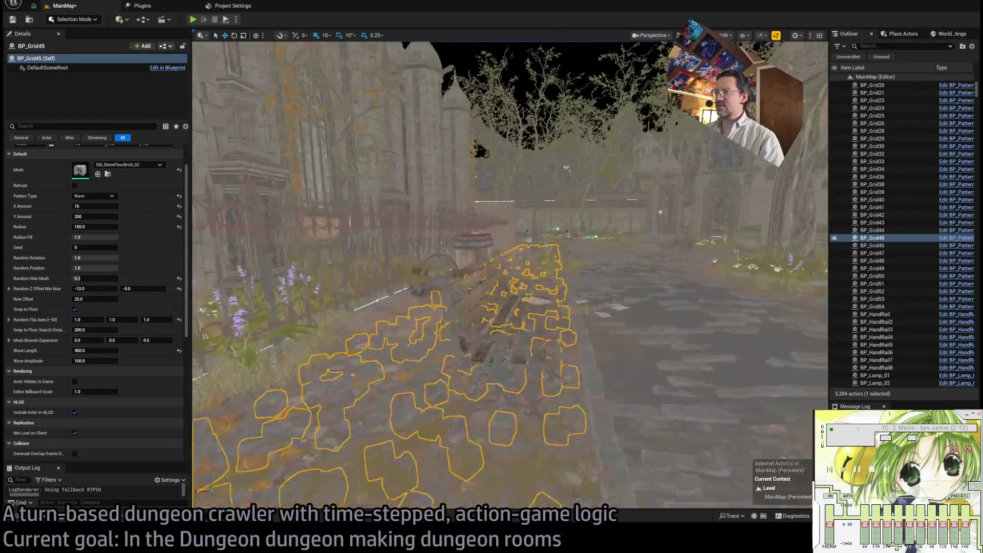
key(f)
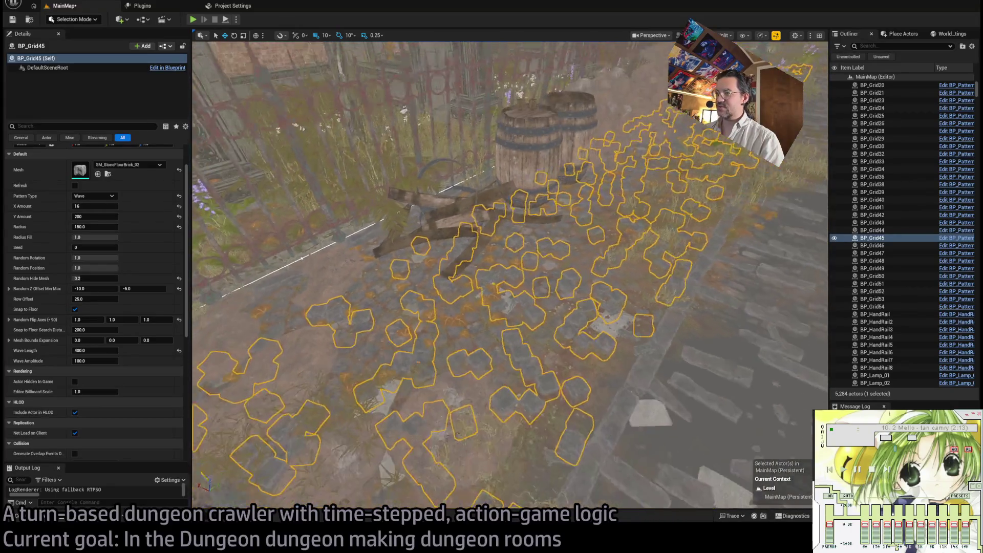
key(f)
scroll(584, 343, up, 2)
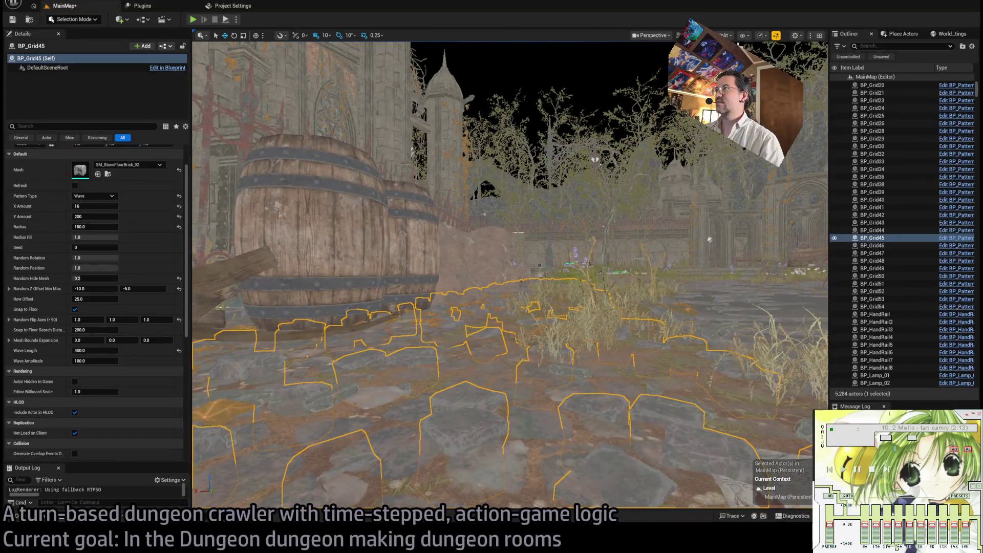
key(alt+4)
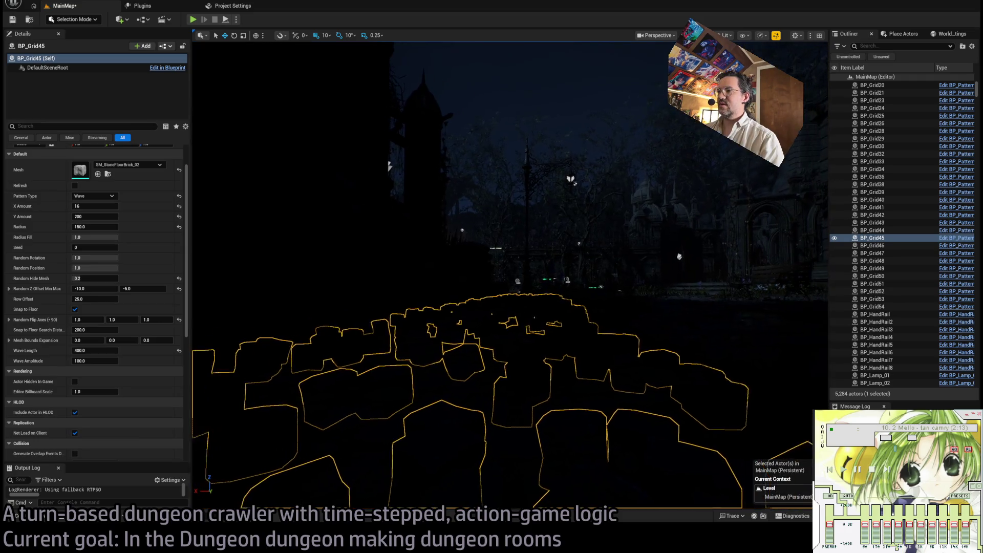
scroll(510, 277, down, 2)
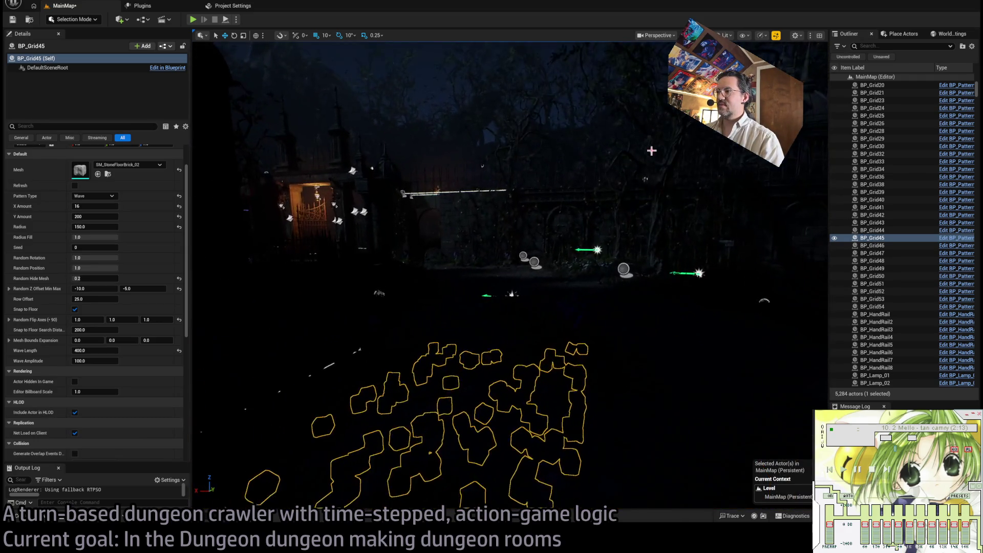
key(alt+3)
scroll(510, 277, up, 3)
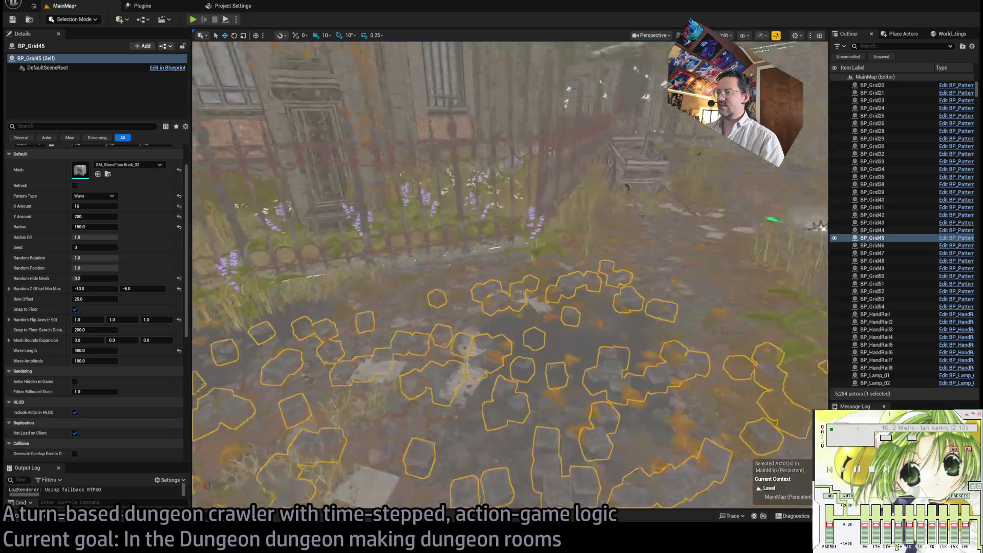
key(f)
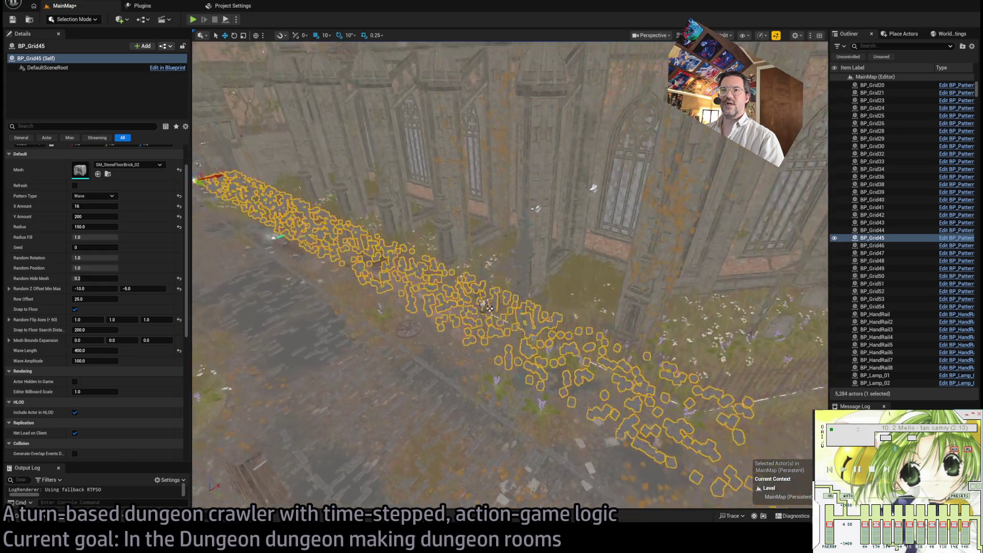
Reset BP_Grid45's Radius to 200, reset Y Amount, then enter a Y Amount of 500.
drag(95, 226, 110, 226)
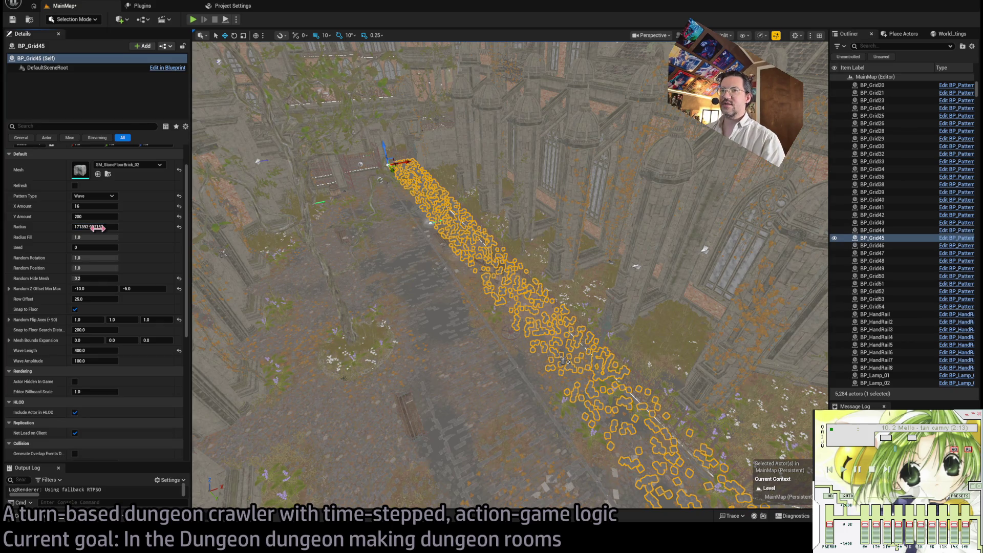
click(179, 227)
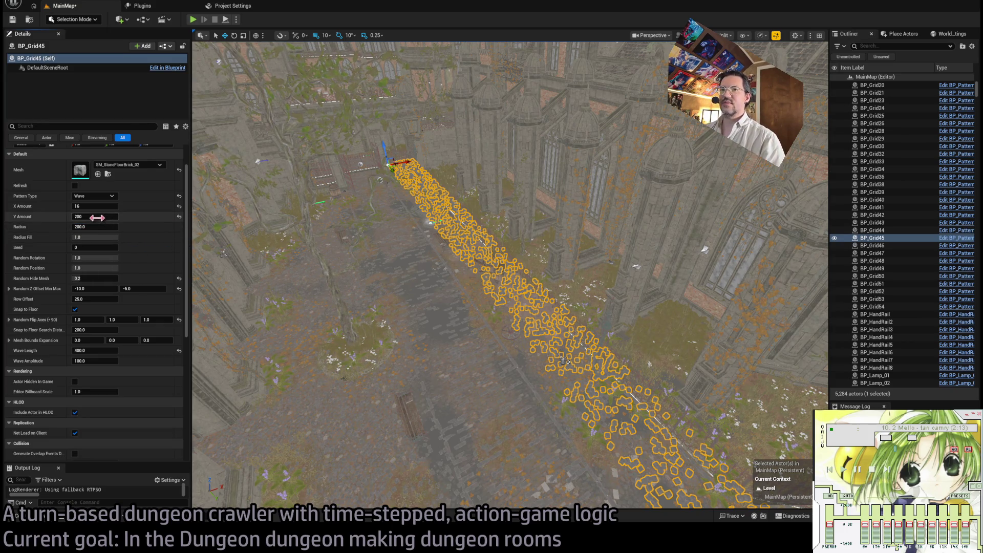
drag(95, 216, 144, 229)
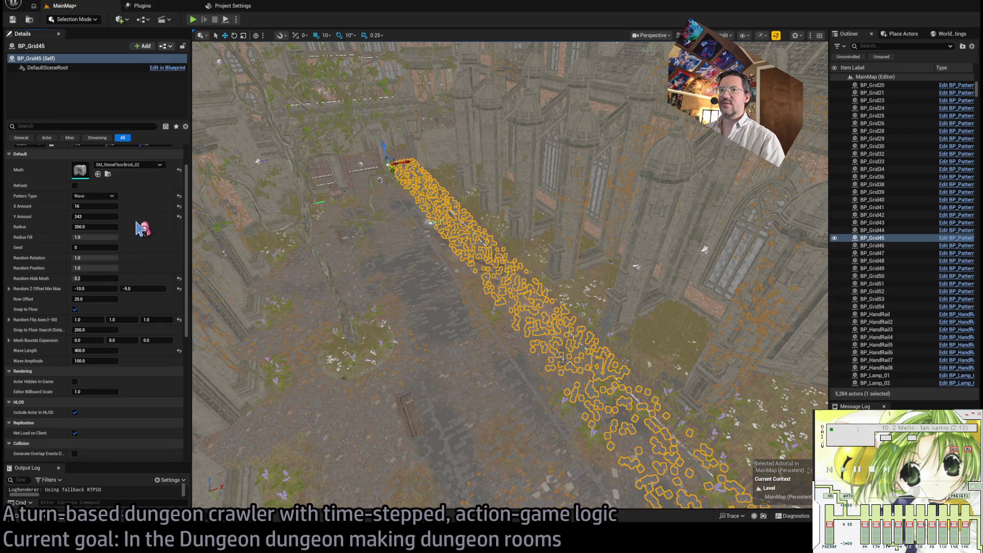
click(179, 217)
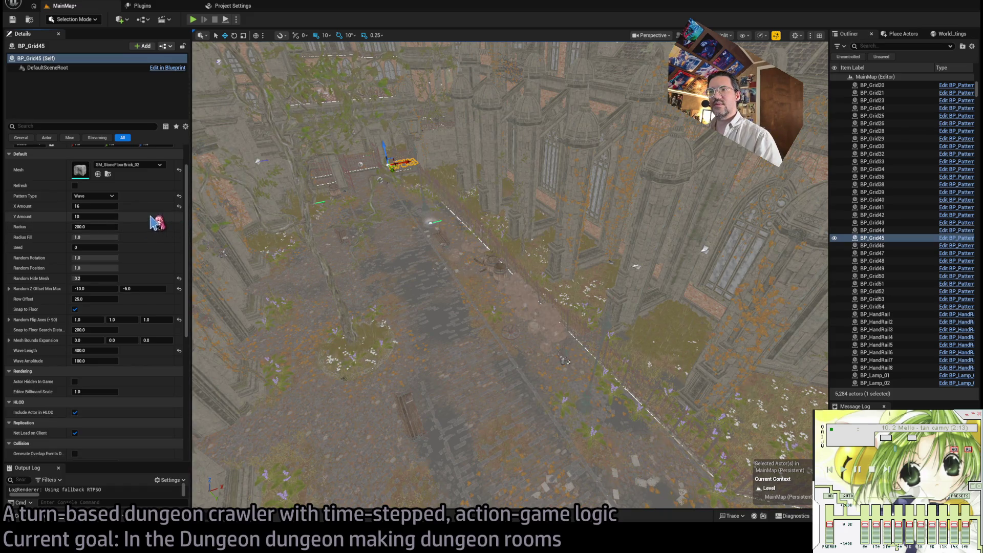
click(105, 217)
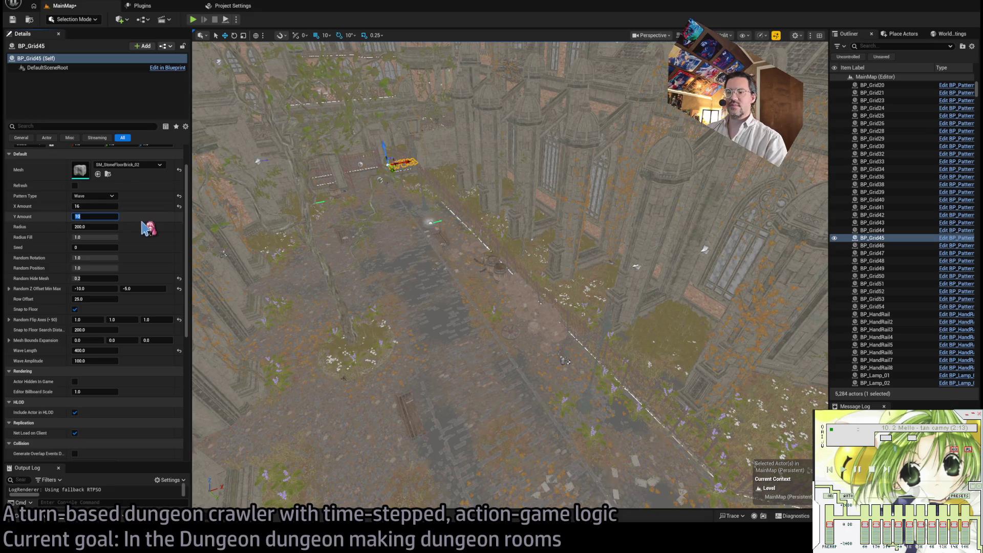
text(500)
key(Return)
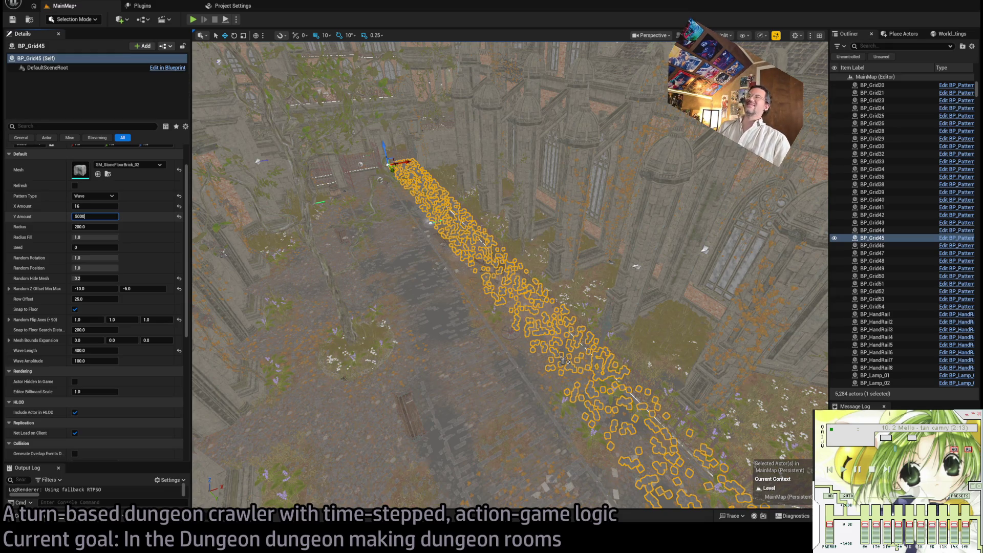
click(456, 194)
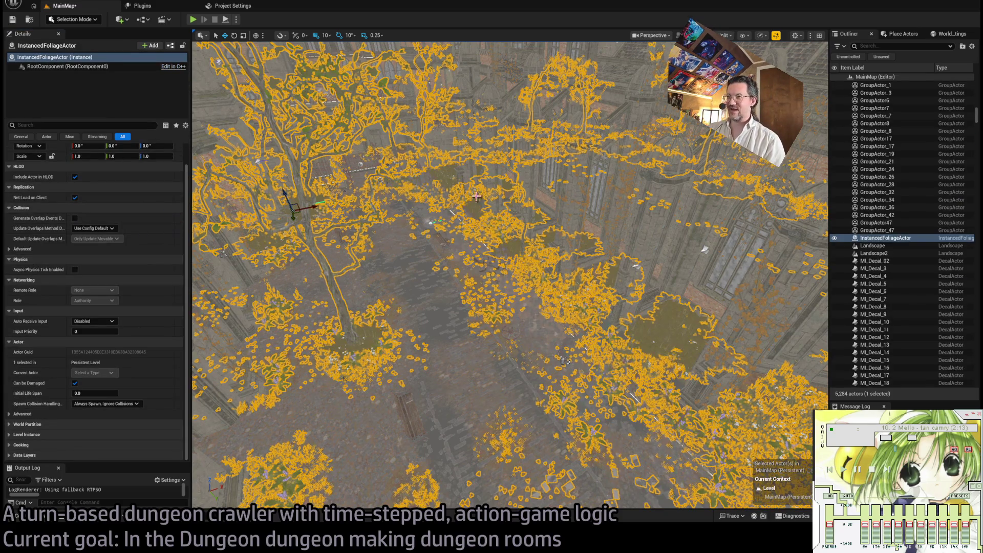
Undo the InstancedFoliageActor selection to reselect BP_Grid45, then fly along its orange strip.
scroll(456, 202, up, 3)
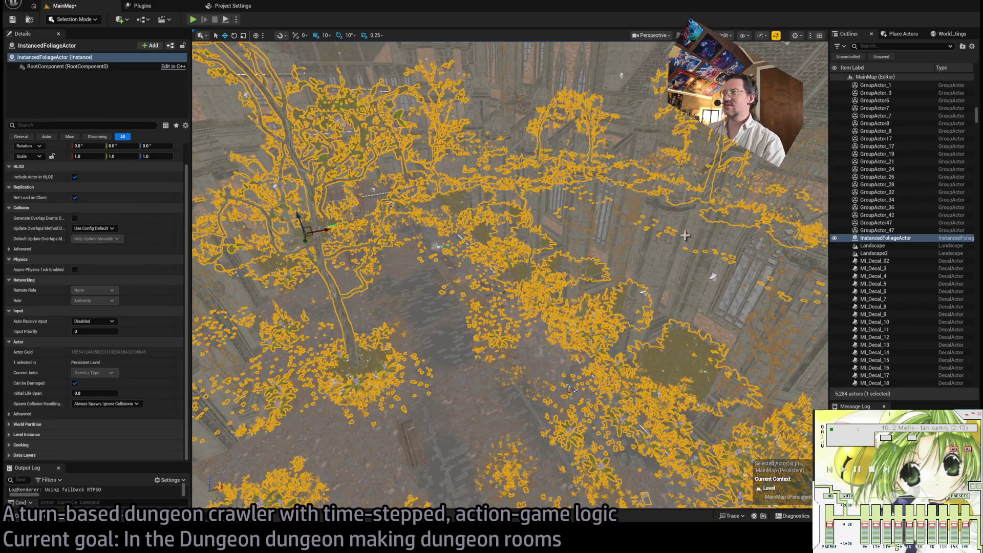
drag(873, 245, 513, 316)
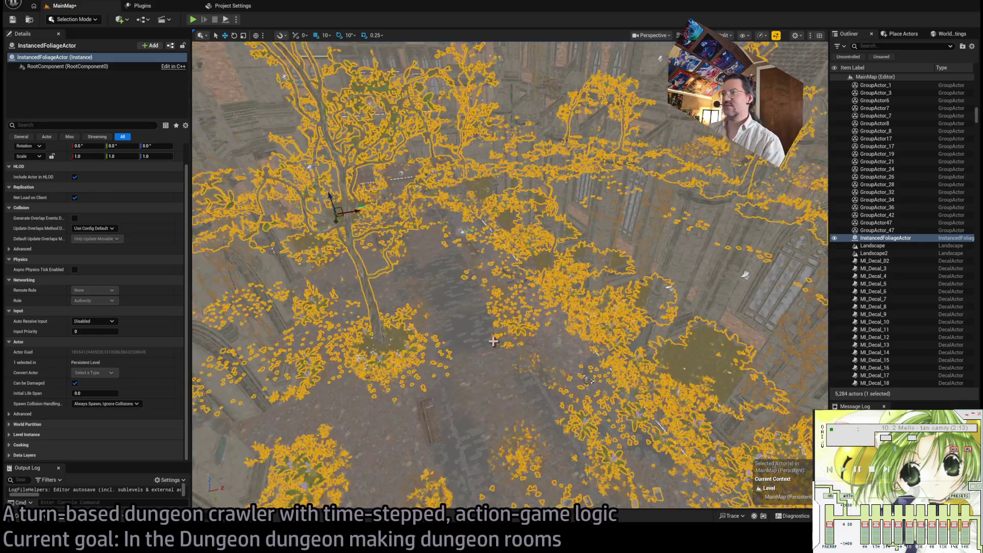
key(ctrl+z)
mouse_move(606, 432)
mouse_down()
mouse_move(606, 460)
mouse_move(589, 379)
mouse_move(578, 379)
mouse_up()
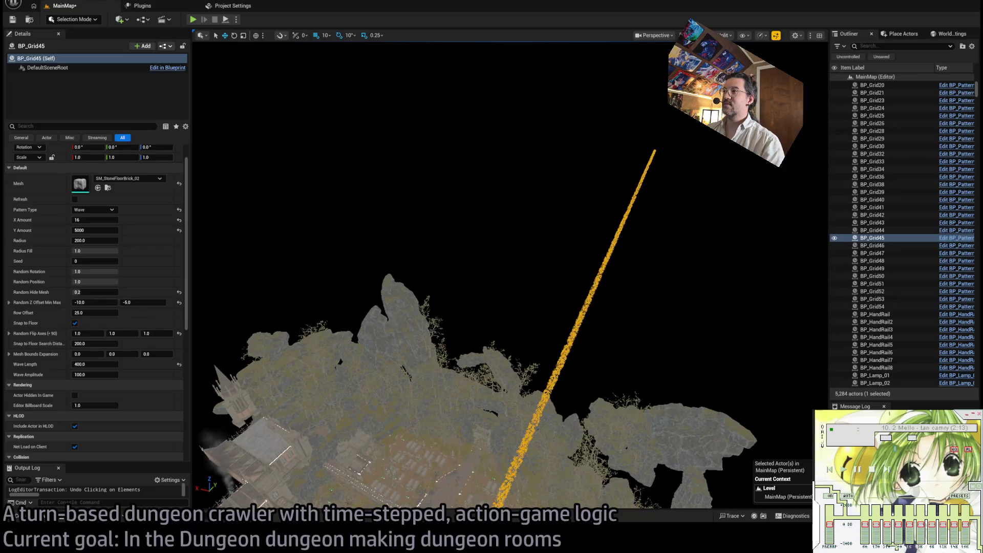
Lower BP_Grid45's Y Amount from 5000 to 500, then scrub it down to 270.
drag(494, 287, 494, 304)
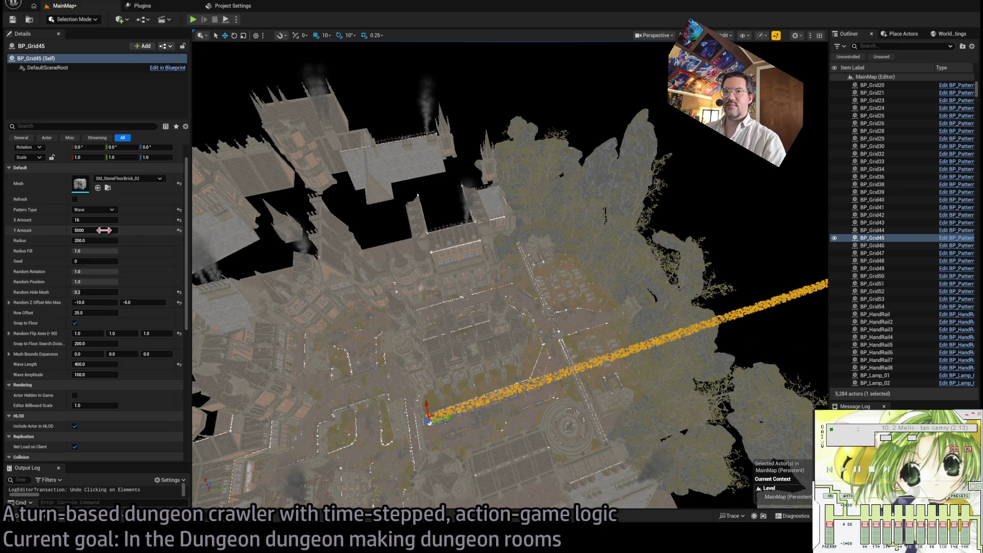
key(Return)
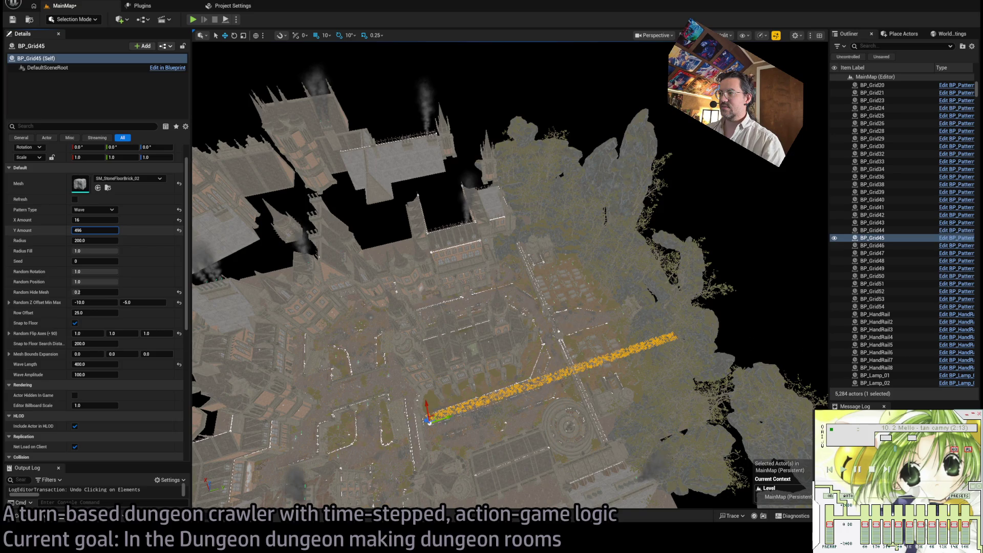
drag(95, 229, 87, 230)
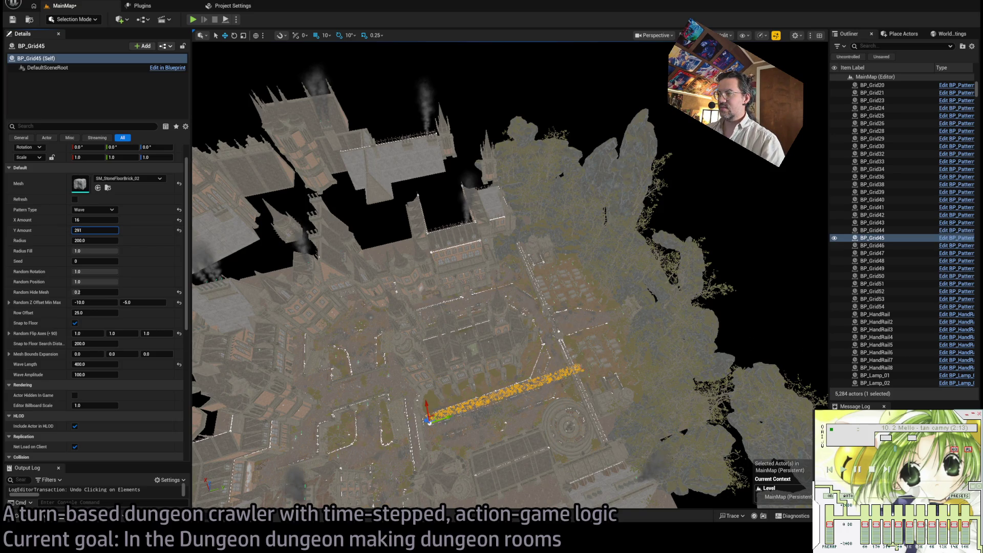
Frame the shortened strip and open the BP_PatternGen blueprint via Edit in Blueprint.
key(f)
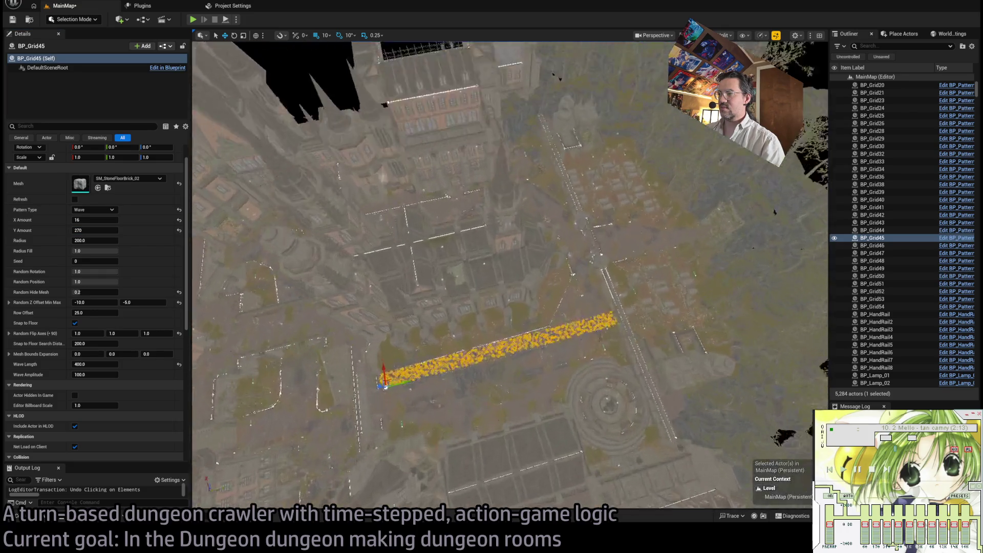
mouse_move(439, 287)
mouse_down()
mouse_move(439, 360)
mouse_move(345, 345)
mouse_move(537, 317)
mouse_up()
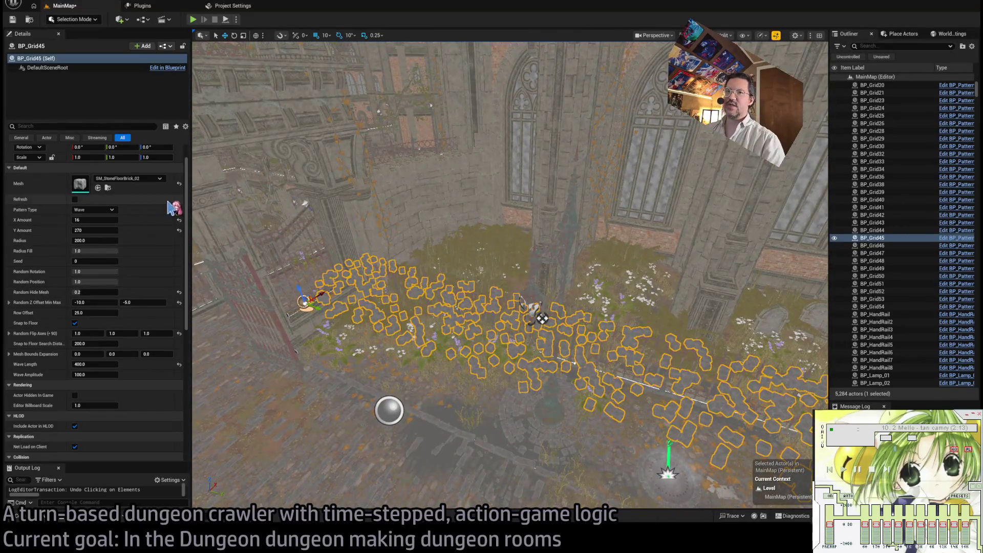
click(956, 237)
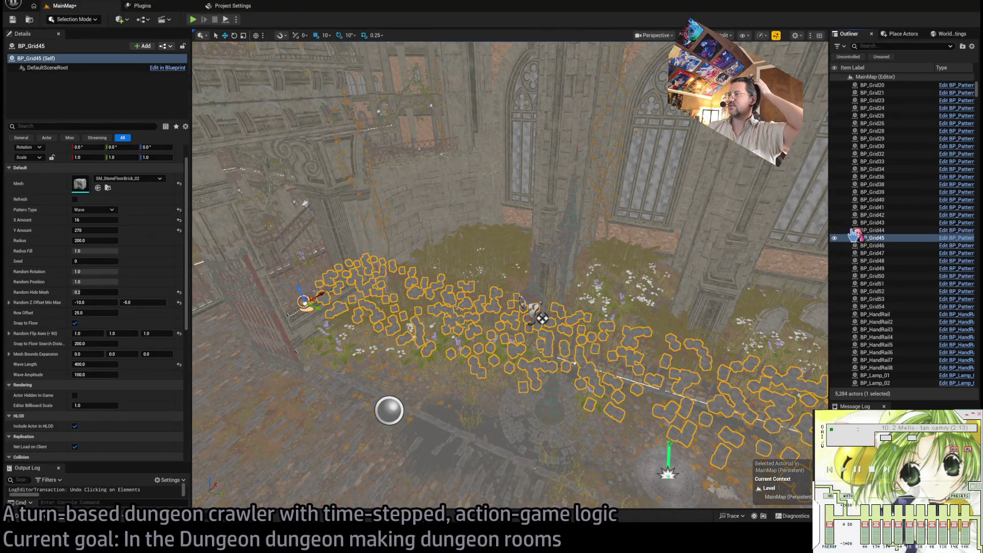
Zoom out of the CreateGrid graph and marquee-select its node cluster.
scroll(428, 285, down, 1)
scroll(623, 270, down, 1)
scroll(642, 281, down, 2)
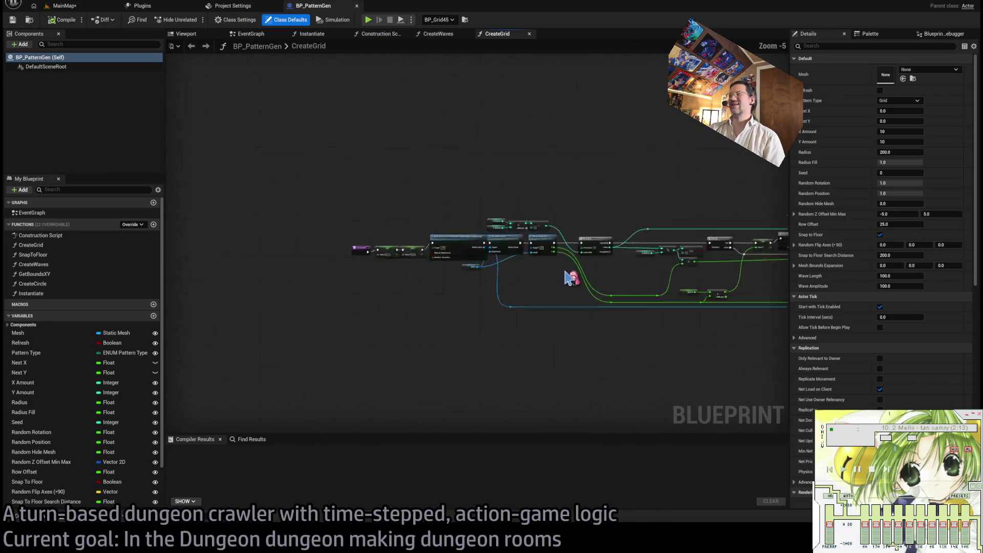
drag(733, 204, 404, 379)
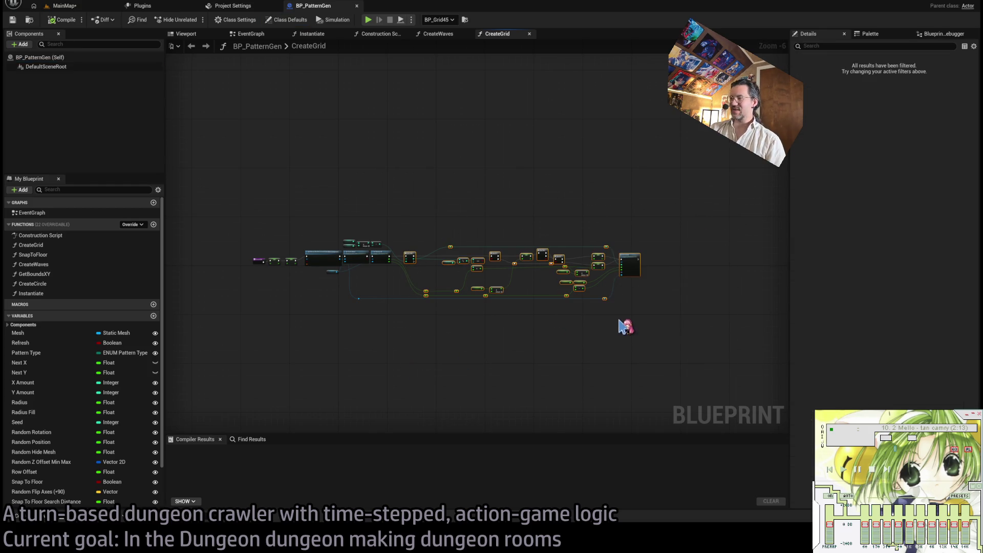
drag(684, 230, 405, 359)
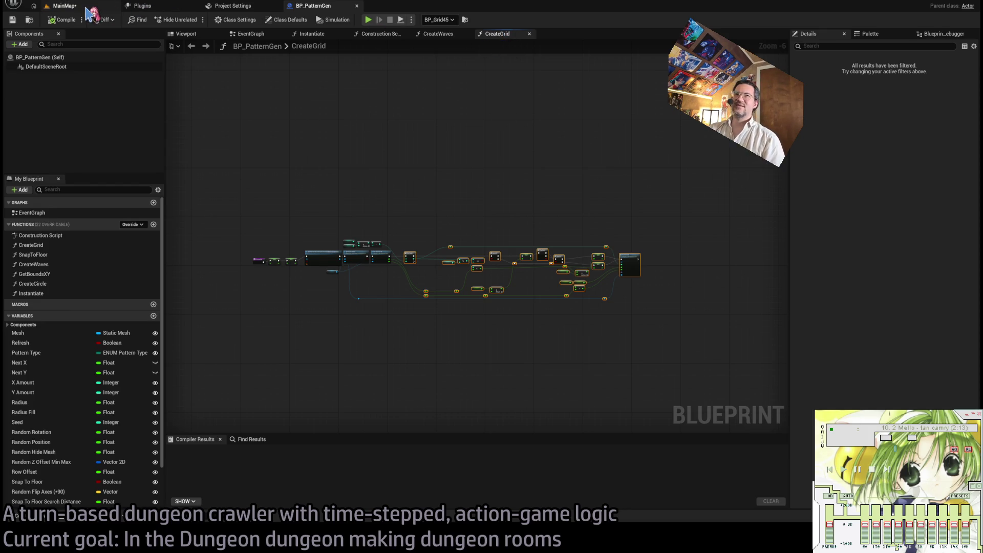
Close the CreateGrid and CreateWaves graphs and return to the MainMap level.
click(529, 34)
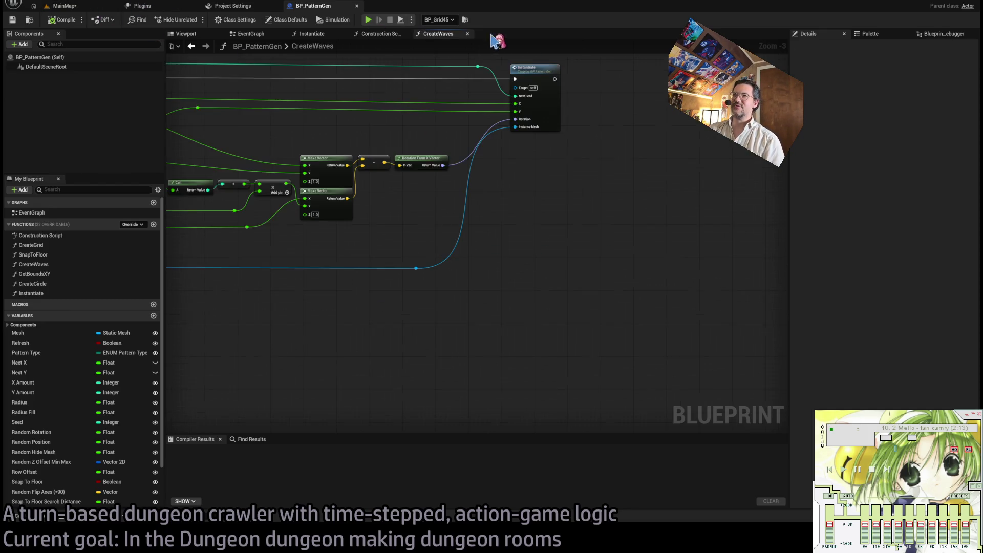
click(463, 34)
click(77, 6)
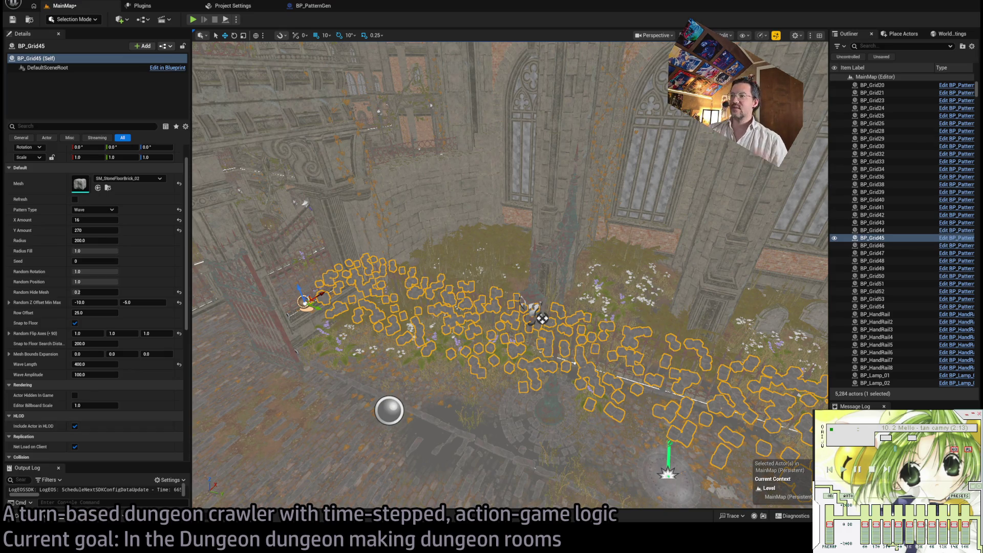
Fly over the 270-long strip, widen the Outliner, and double-click BP_Fence54 to frame it.
key(q)
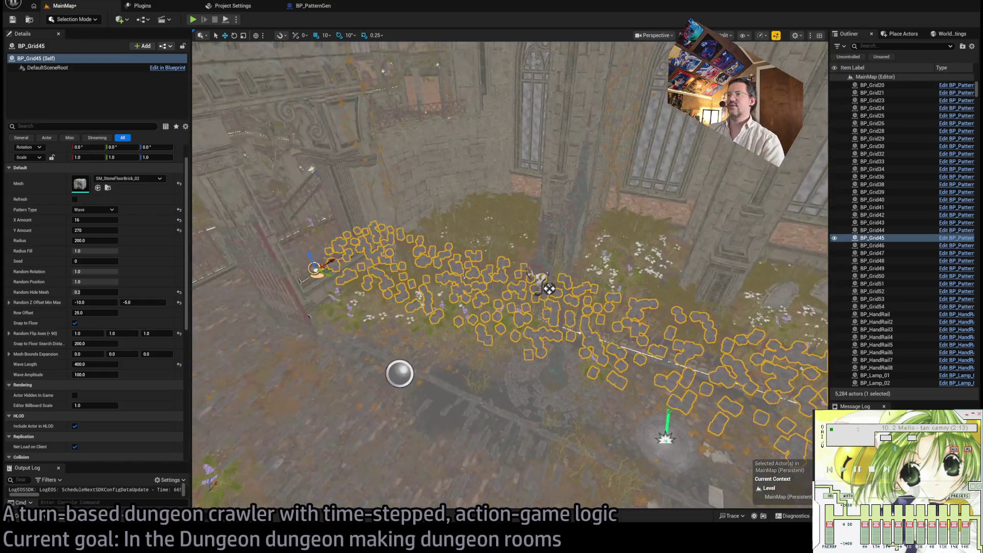
key(e)
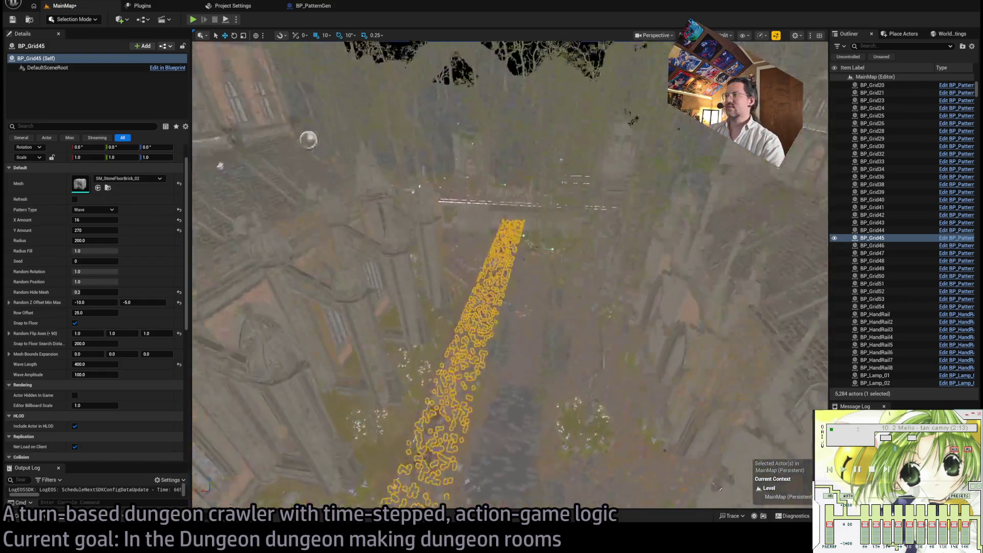
key(q)
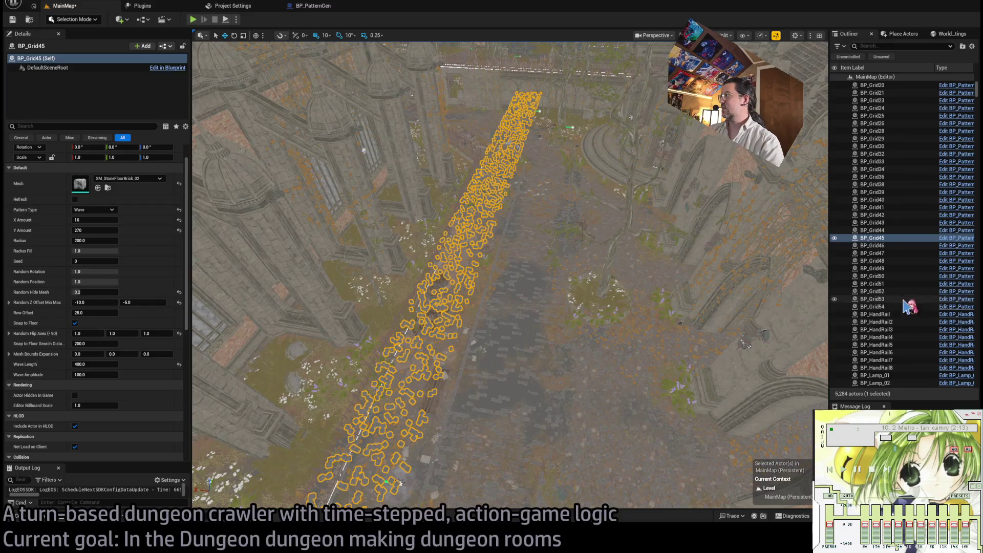
drag(829, 256, 540, 263)
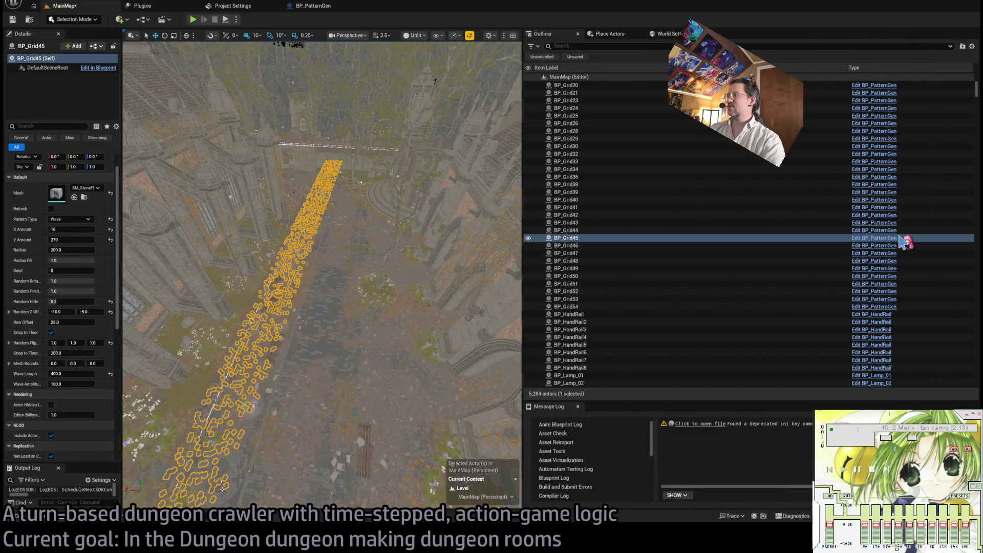
scroll(863, 244, up, 10)
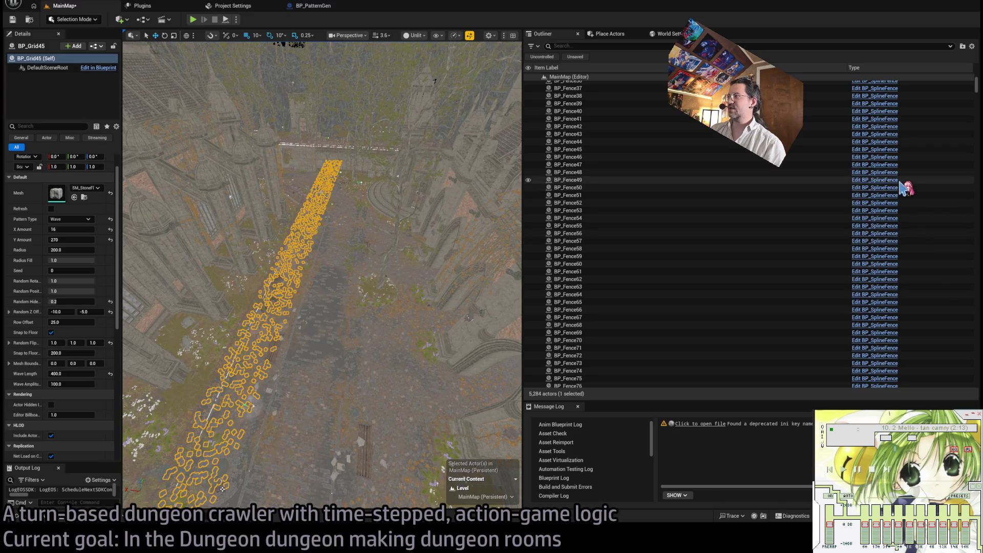
double_click(646, 219)
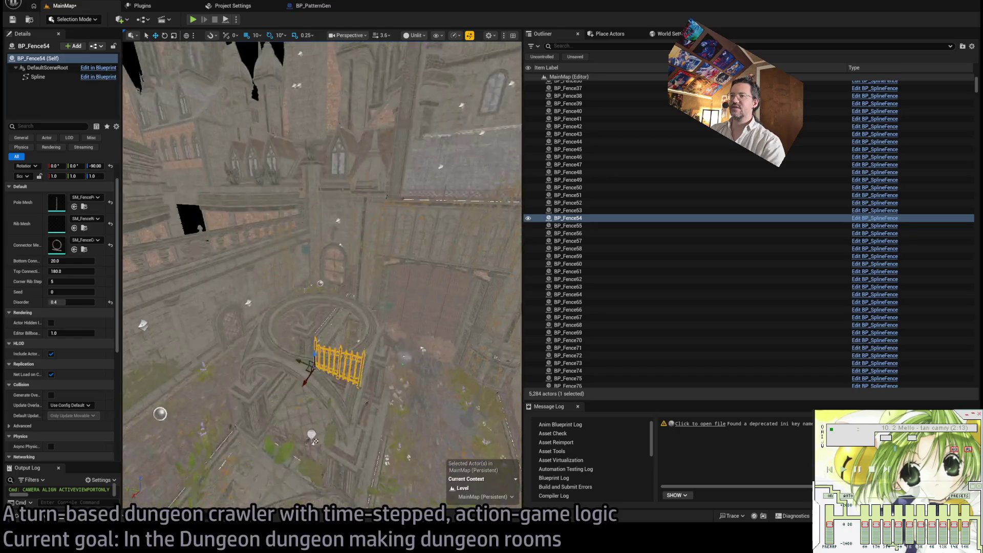
Select the fence's spline end point and stretch the fence to Location X 590 and beyond.
scroll(322, 276, down, 3)
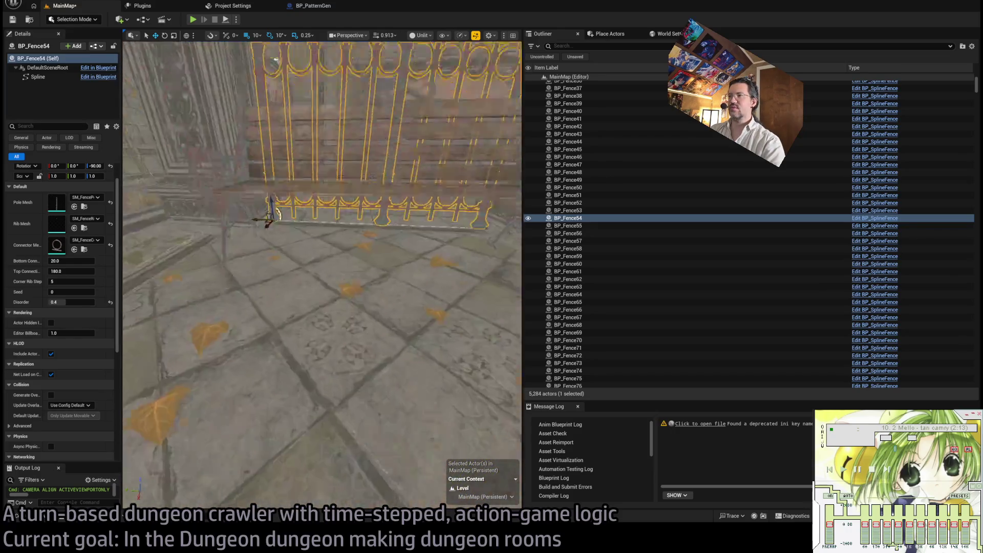
click(435, 324)
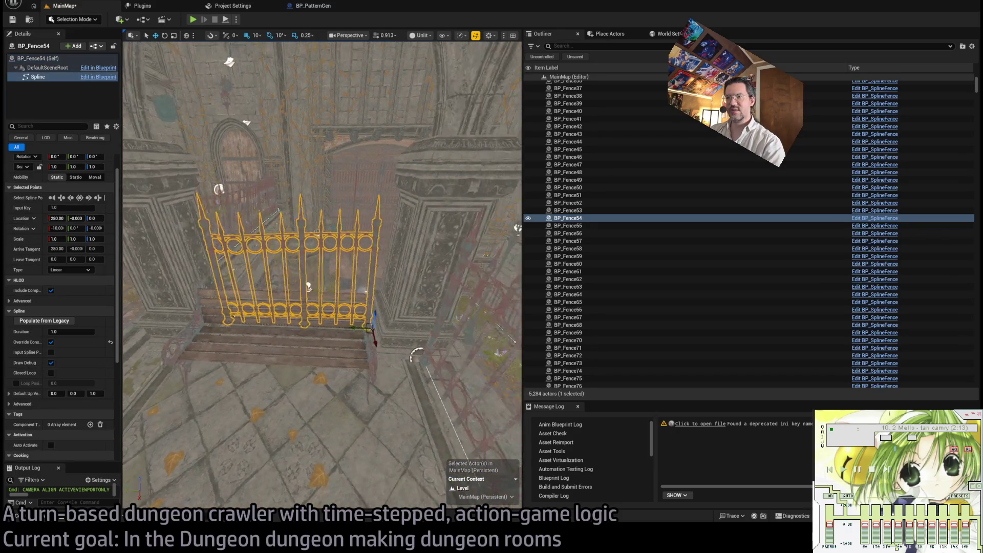
drag(336, 322, 375, 324)
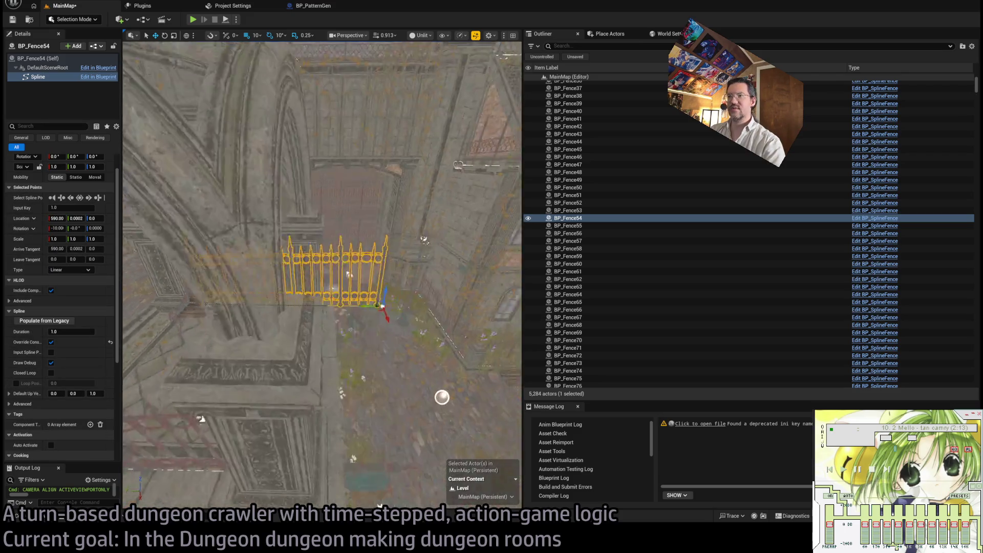
mouse_move(364, 304)
mouse_down()
mouse_move(383, 305)
mouse_move(409, 286)
mouse_move(494, 290)
mouse_move(443, 292)
mouse_up()
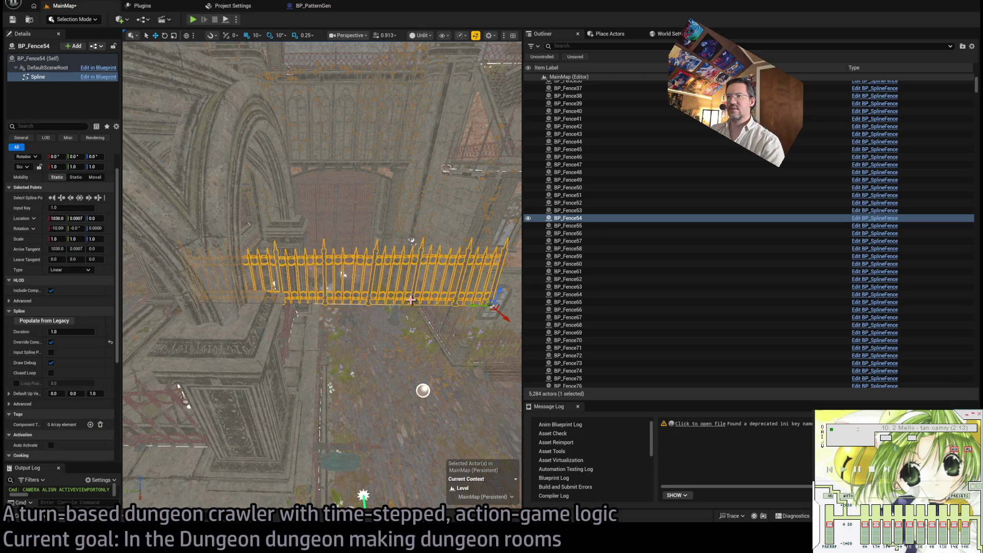
Undo the fence stretches to bring the spline end point back.
scroll(412, 240, up, 5)
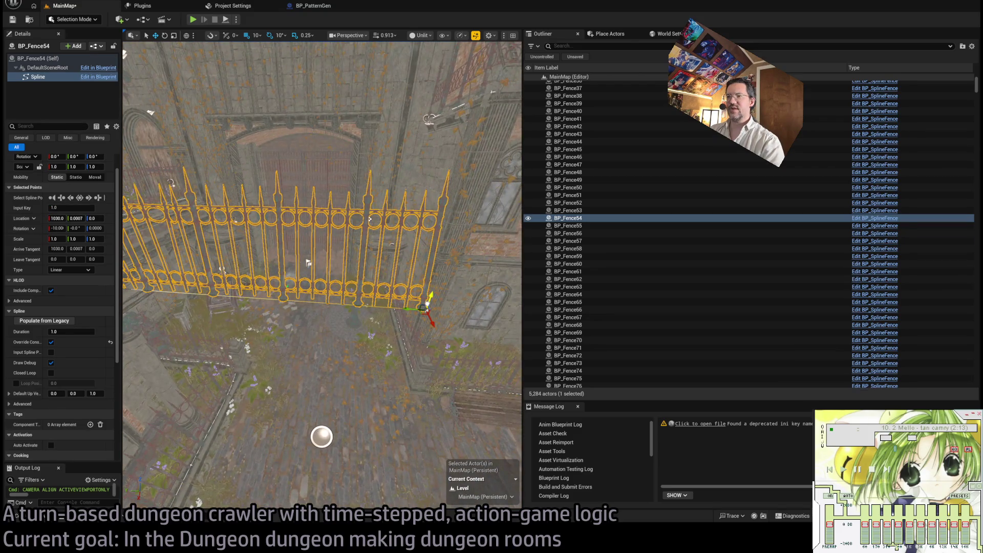
key(ctrl+z)
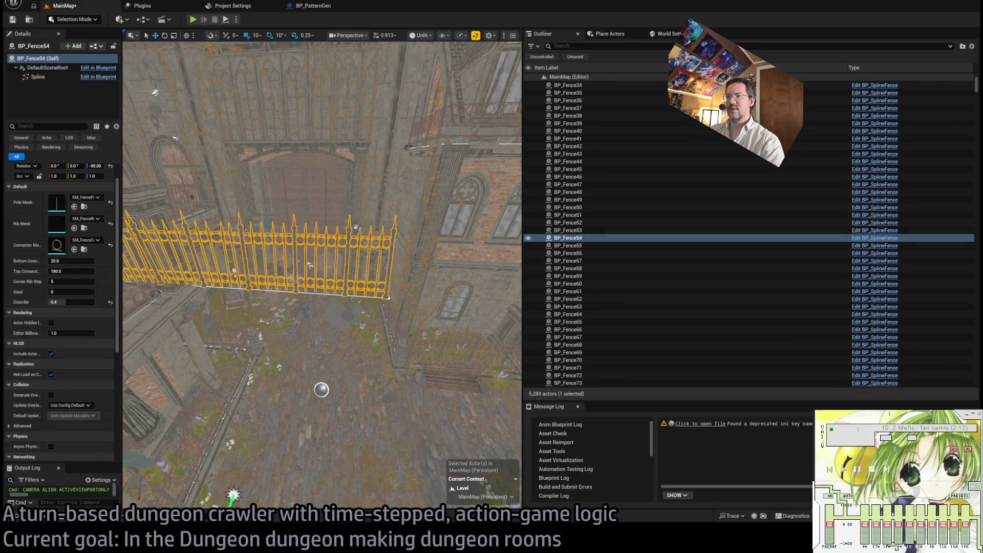
key(ctrl+z)
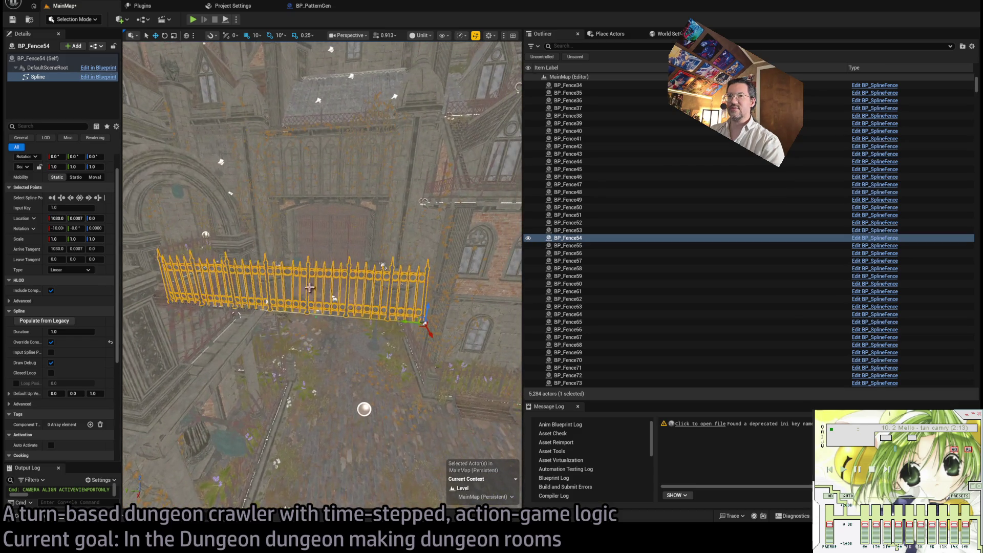
key(ctrl+z)
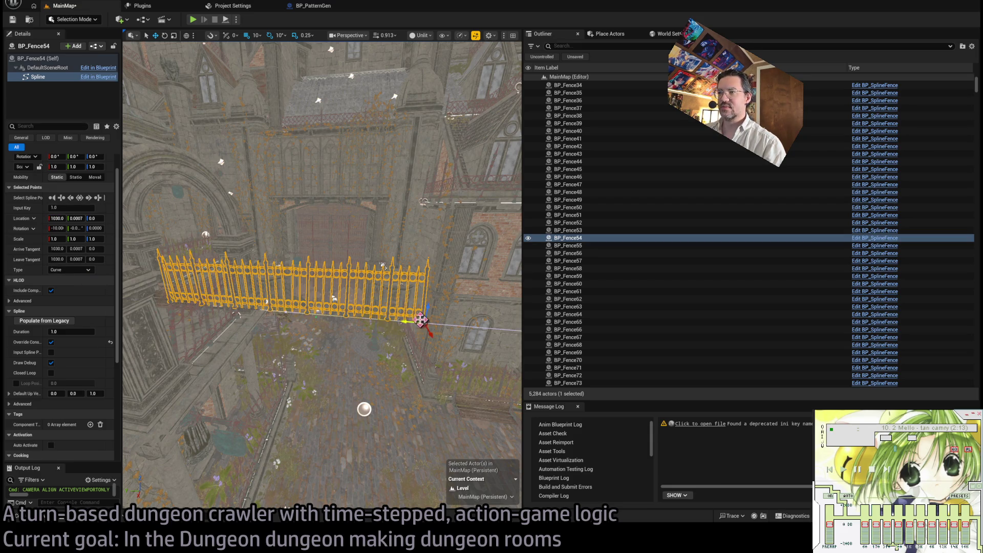
key(Right)
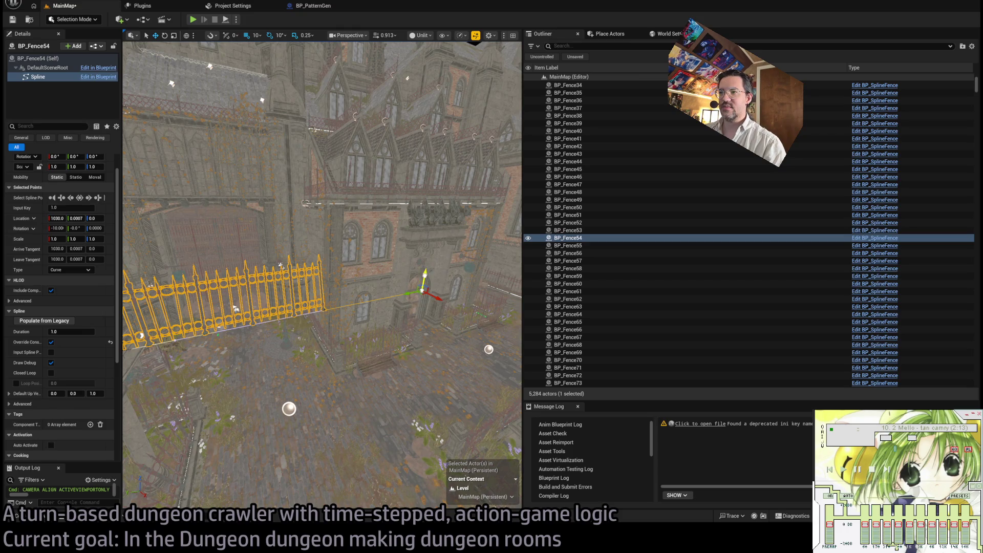
key(ctrl+z)
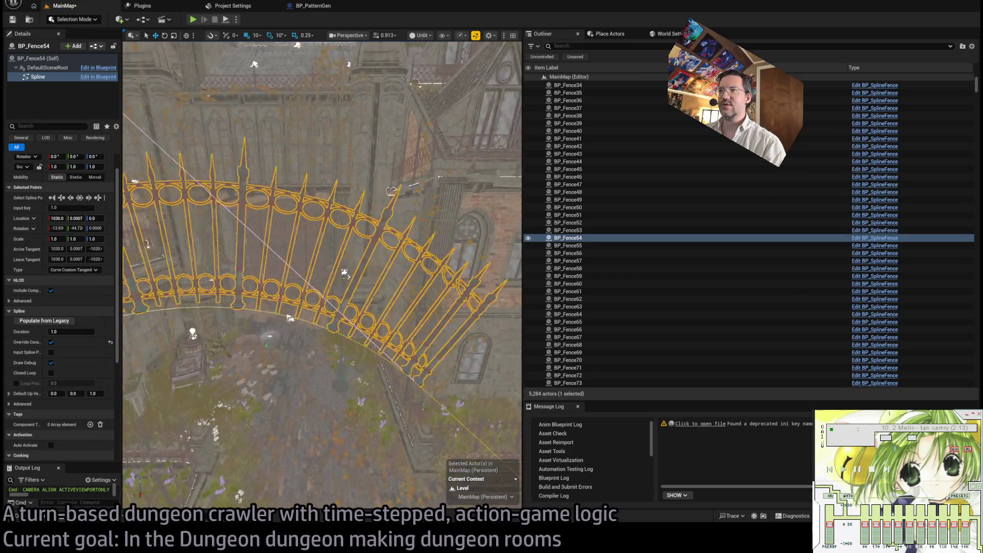
Move the fence's end point left to reshape its curve, then open the BuildFence graph.
key(Up)
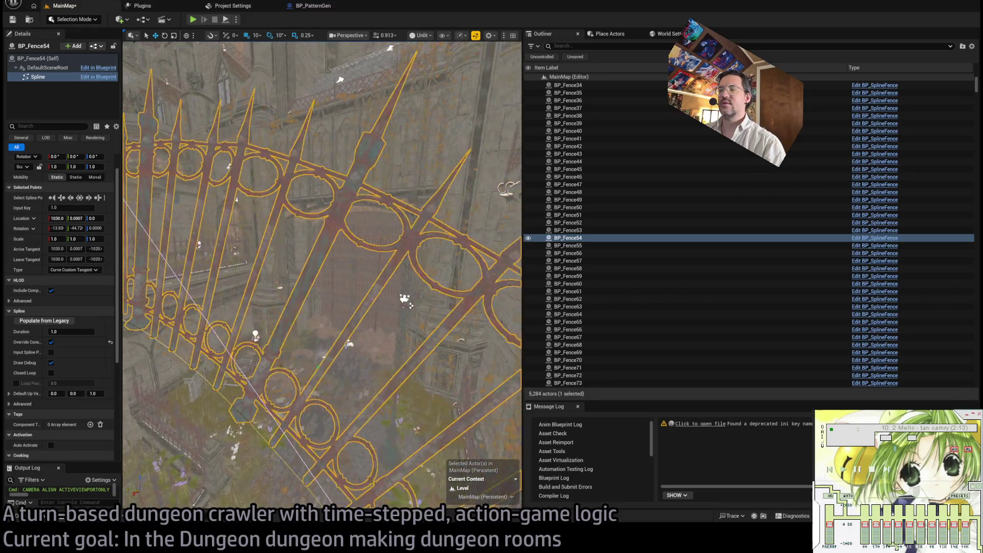
key(Down)
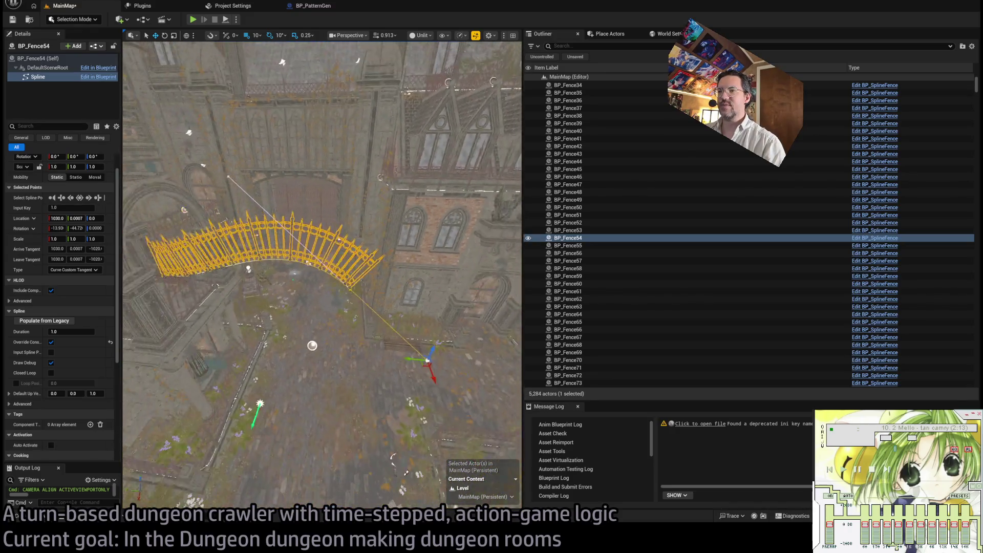
key(Down)
mouse_move(407, 351)
mouse_down()
mouse_move(264, 352)
mouse_move(356, 351)
mouse_up()
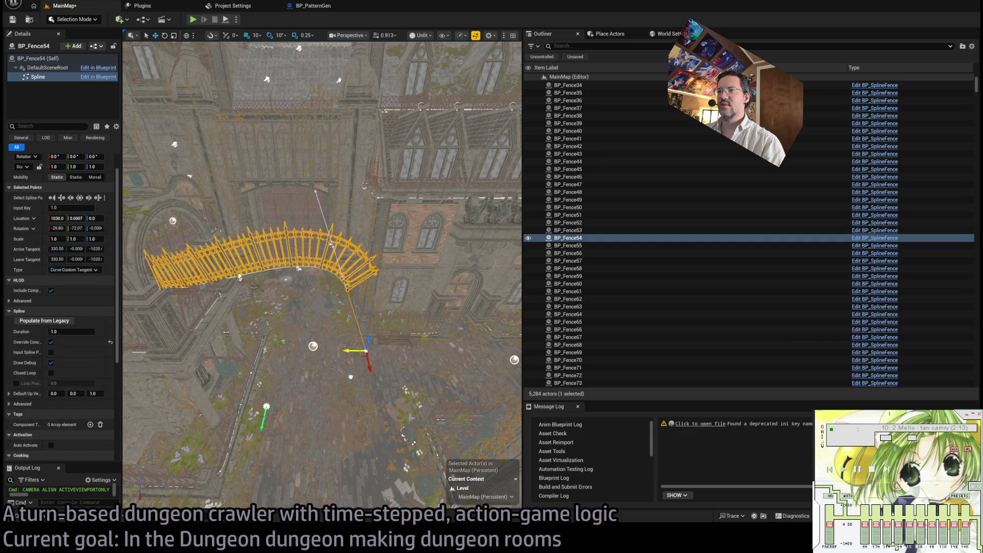
key(Up)
key(Up)
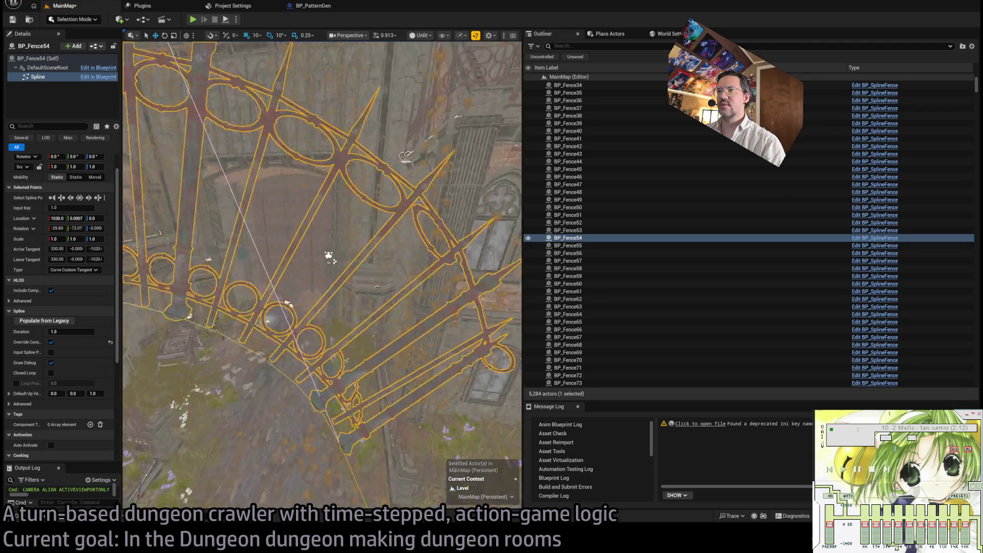
key(Up)
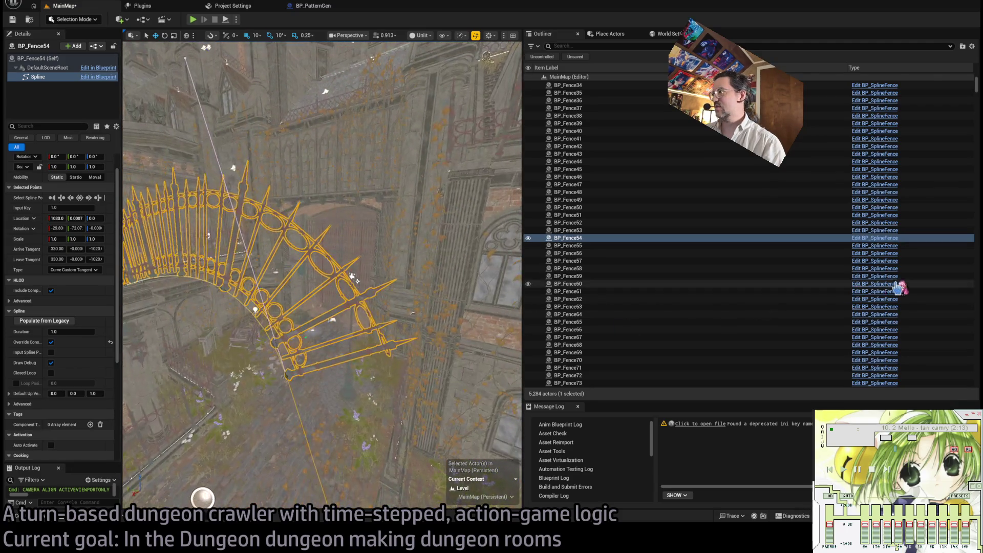
key(ctrl+e)
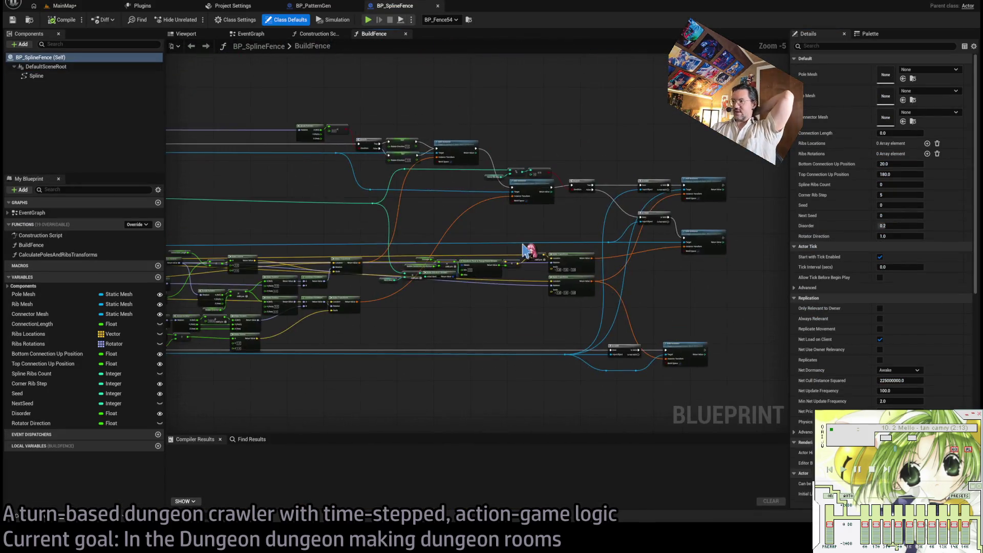
scroll(434, 241, up, 3)
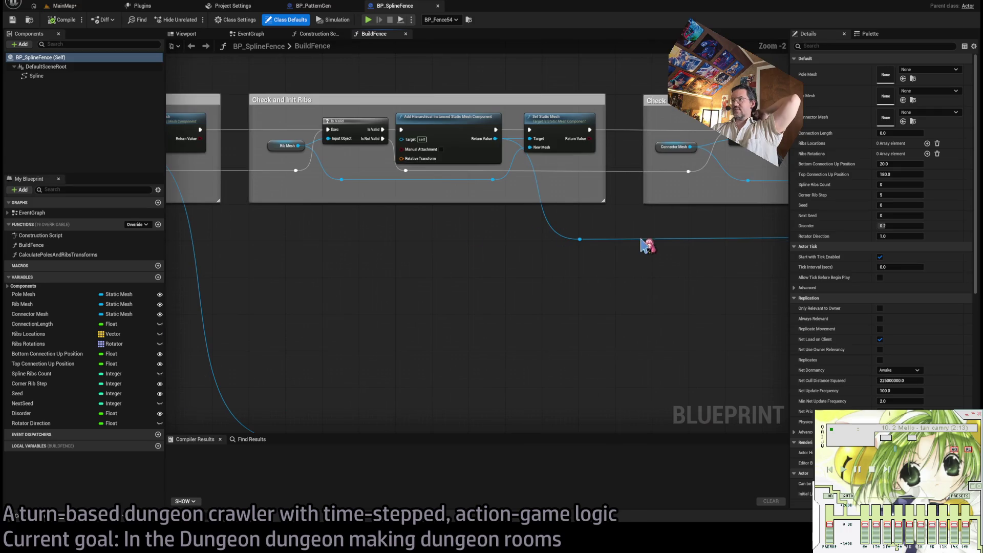
mouse_move(366, 225)
mouse_down()
mouse_move(345, 213)
mouse_move(210, 219)
mouse_move(439, 214)
mouse_move(360, 209)
mouse_up()
mouse_move(612, 287)
mouse_down()
mouse_move(579, 144)
mouse_move(582, 254)
mouse_up()
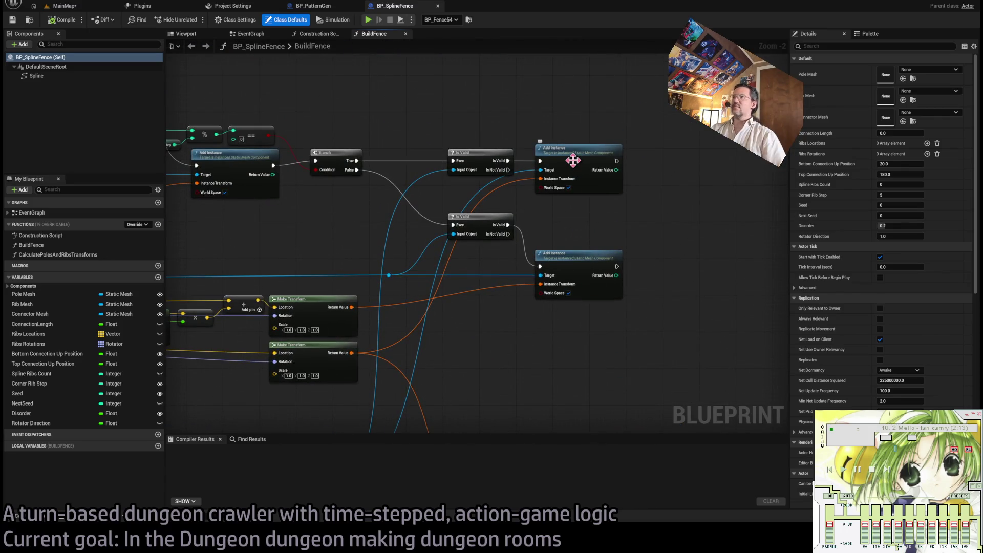
click(573, 160)
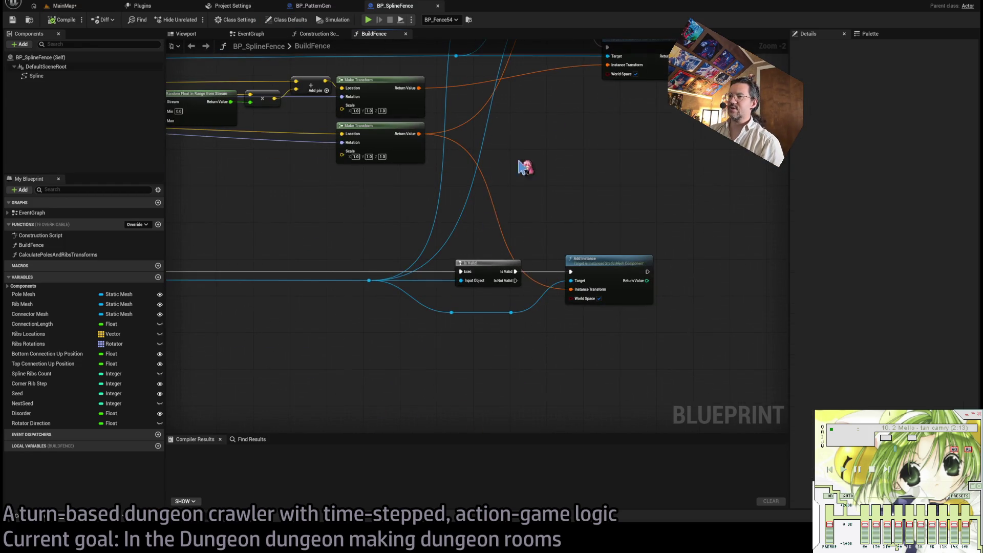
scroll(397, 266, down, 6)
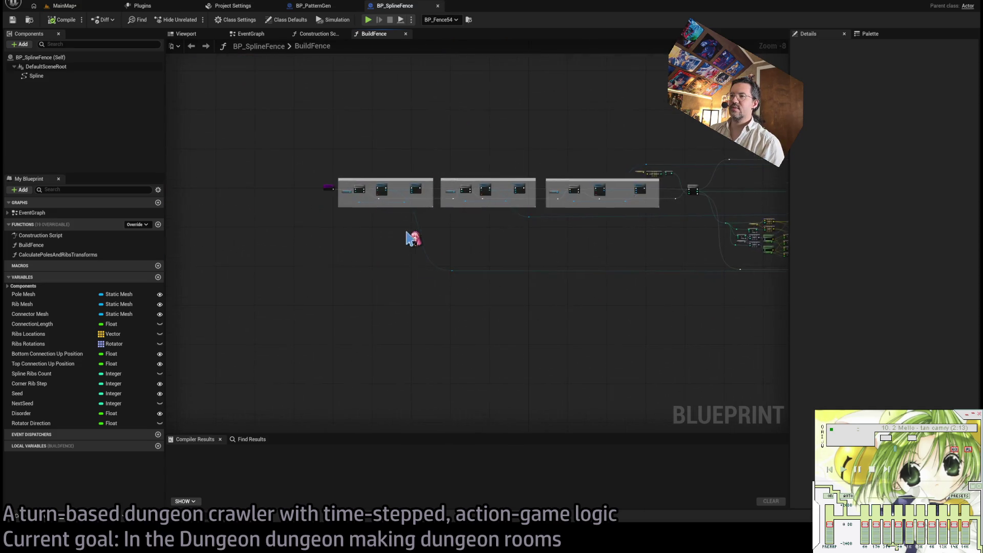
scroll(414, 241, up, 6)
click(373, 143)
click(367, 180)
drag(598, 283, 364, 268)
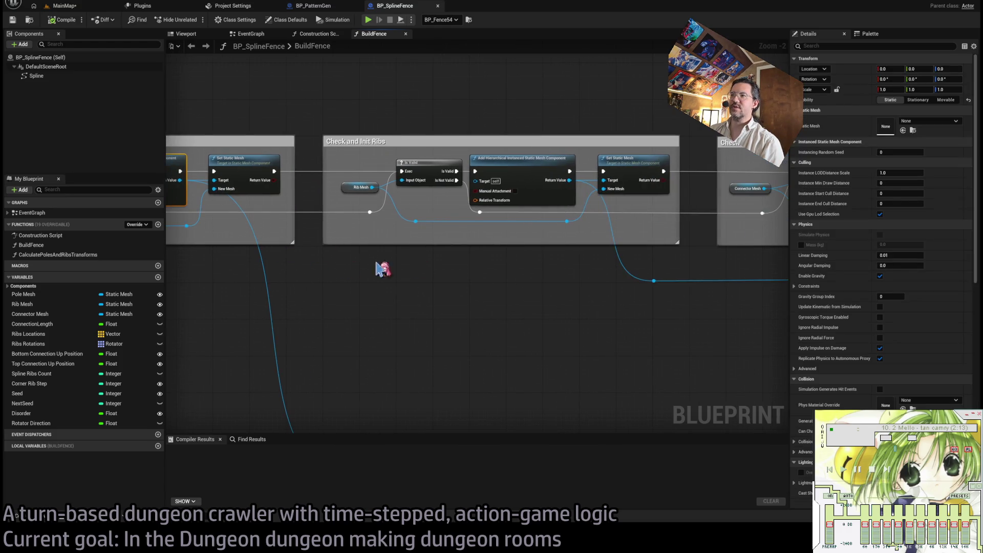
mouse_move(583, 281)
mouse_down()
mouse_move(494, 238)
mouse_move(241, 248)
mouse_up()
drag(577, 258, 287, 256)
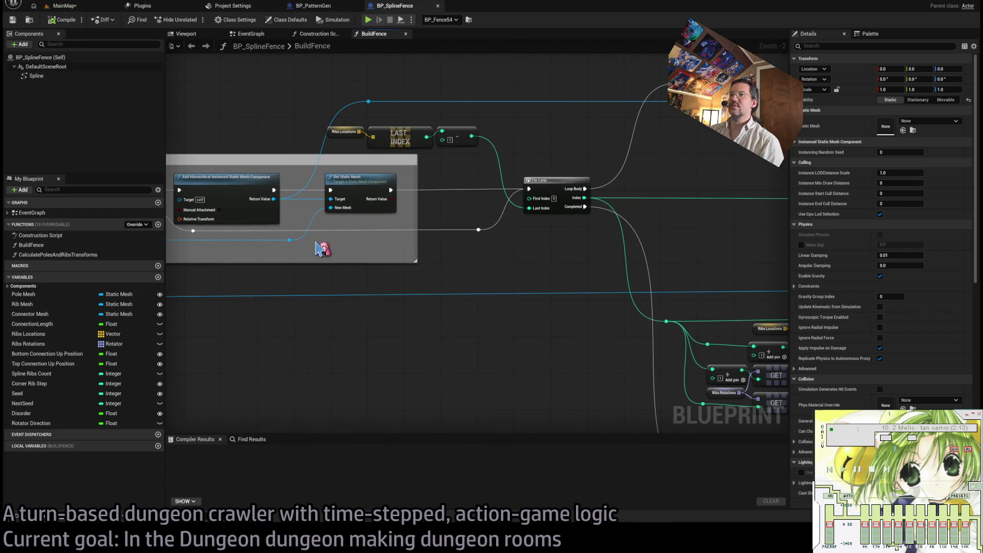
drag(508, 253, 5, 237)
mouse_move(563, 241)
mouse_down()
mouse_move(483, 226)
mouse_move(416, 158)
mouse_up()
scroll(417, 158, down, 1)
scroll(556, 222, up, 1)
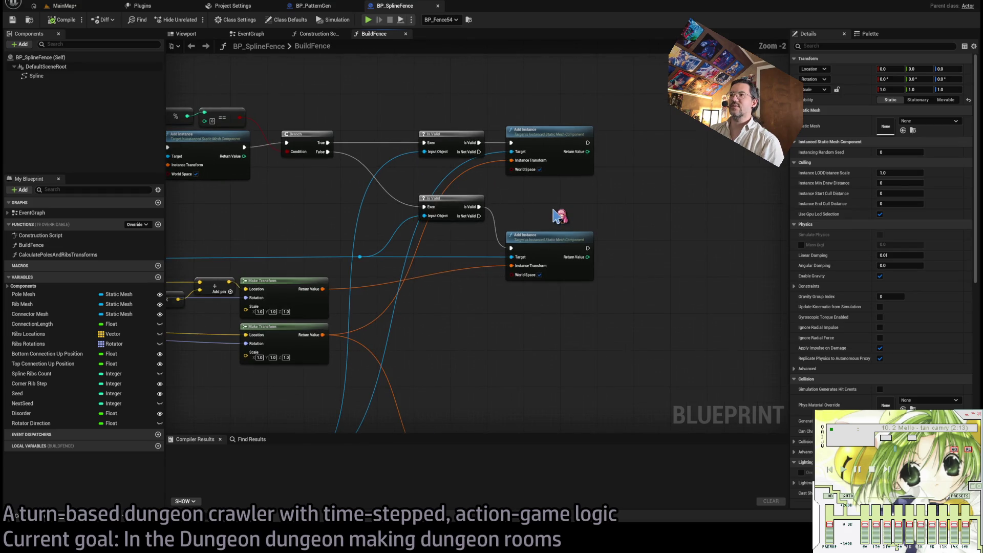
click(530, 133)
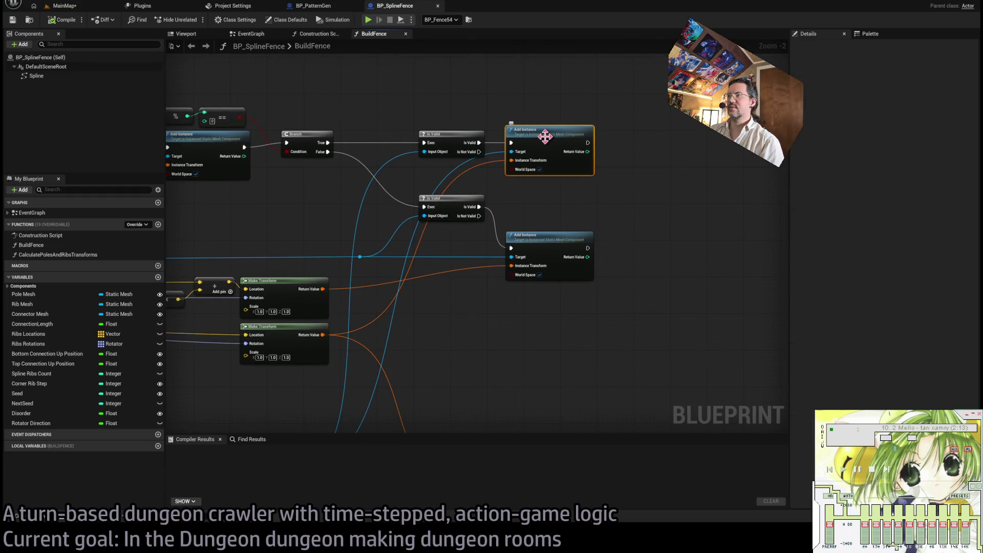
click(66, 6)
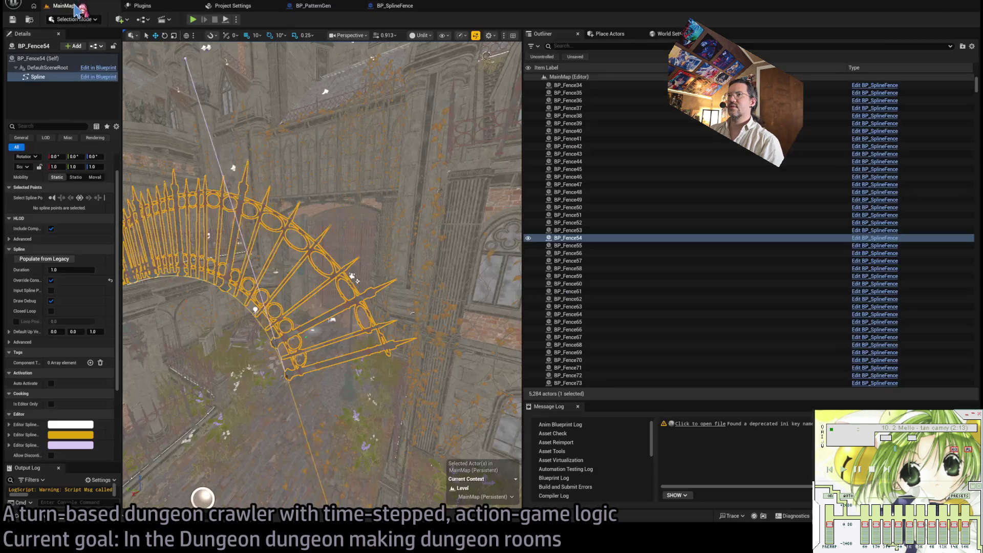
Pull a fence spline point's tangent upward to about 2340 so the fence forms a tall arch.
key(f)
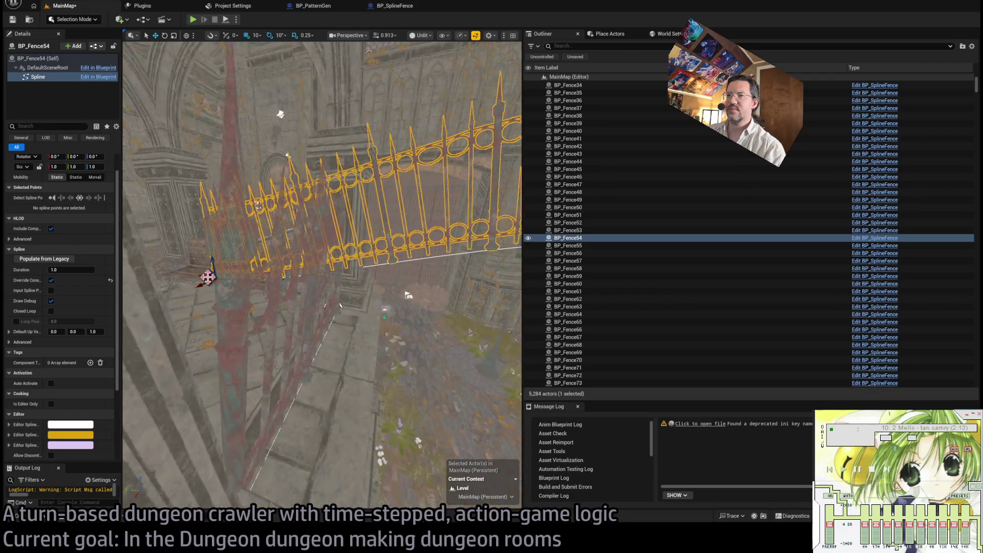
click(203, 264)
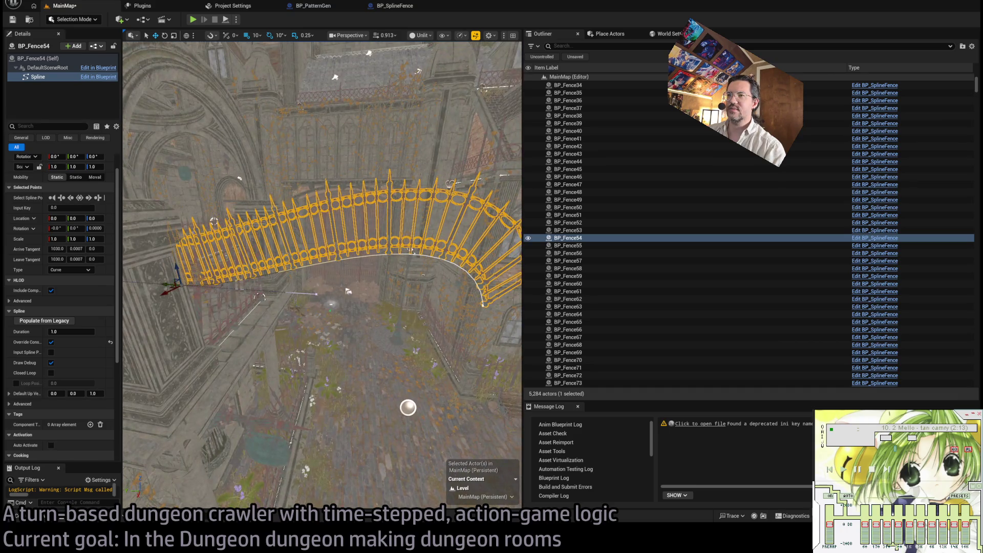
mouse_move(316, 279)
mouse_down()
mouse_move(311, 88)
mouse_move(187, 88)
mouse_move(193, 92)
mouse_up()
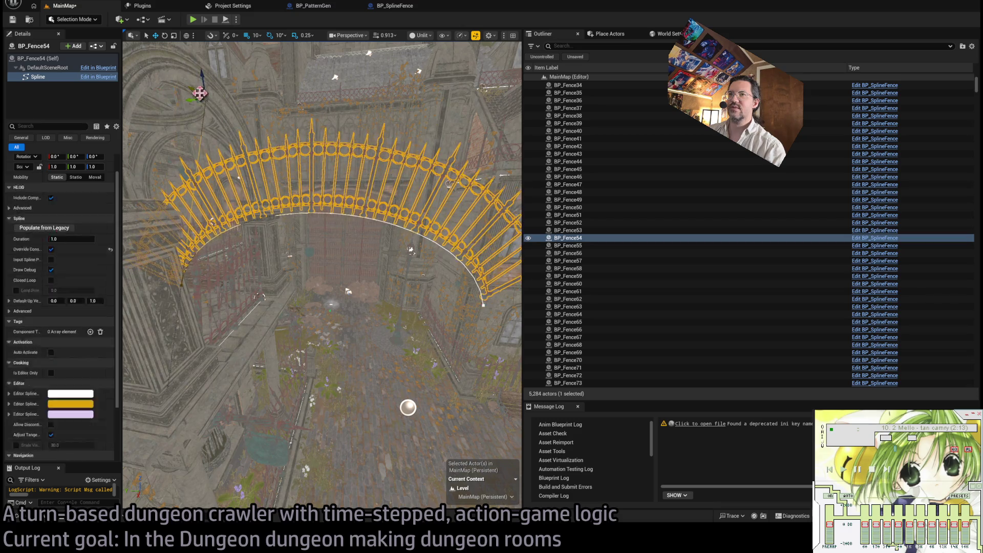
drag(279, 137, 281, 90)
Select the fence's right-end spline point and switch to BP_SplineFence's BuildFence graph.
mouse_move(407, 337)
mouse_down()
mouse_move(407, 307)
mouse_move(406, 337)
mouse_move(413, 330)
mouse_move(309, 329)
mouse_up()
click(433, 329)
mouse_move(425, 434)
mouse_down()
mouse_move(425, 418)
mouse_move(424, 434)
mouse_move(424, 417)
mouse_move(424, 434)
mouse_move(383, 412)
mouse_up()
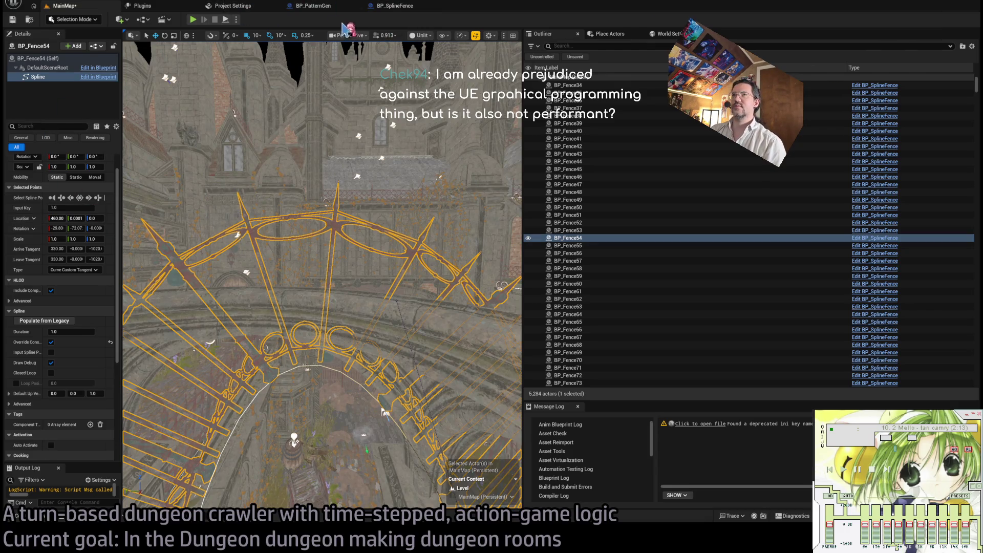
click(402, 7)
scroll(300, 219, down, 2)
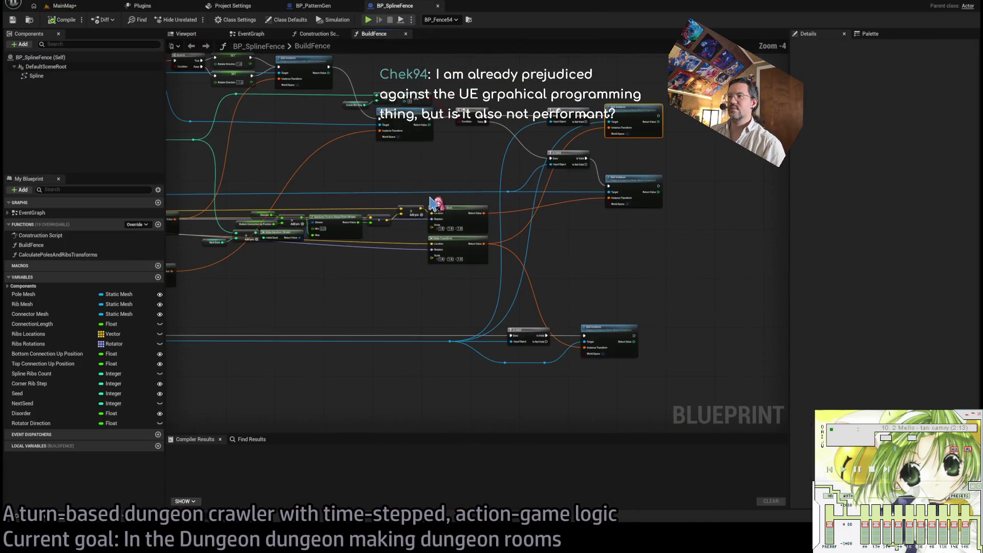
Close the extra graph tabs and look through the Build Fence graph's Branch, transform, rotator and Add Instance nodes.
click(405, 34)
click(280, 33)
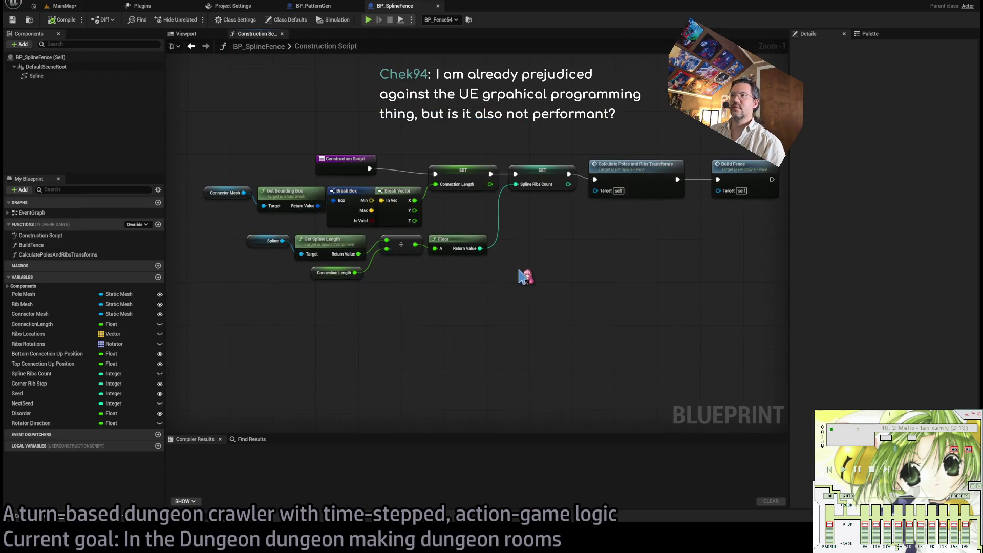
scroll(581, 257, up, 2)
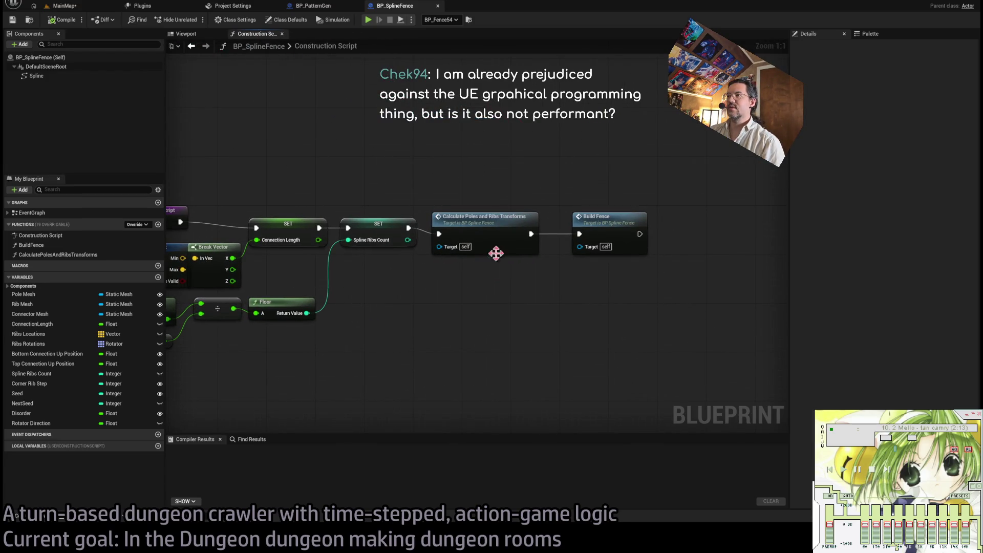
double_click(621, 224)
scroll(312, 246, up, 3)
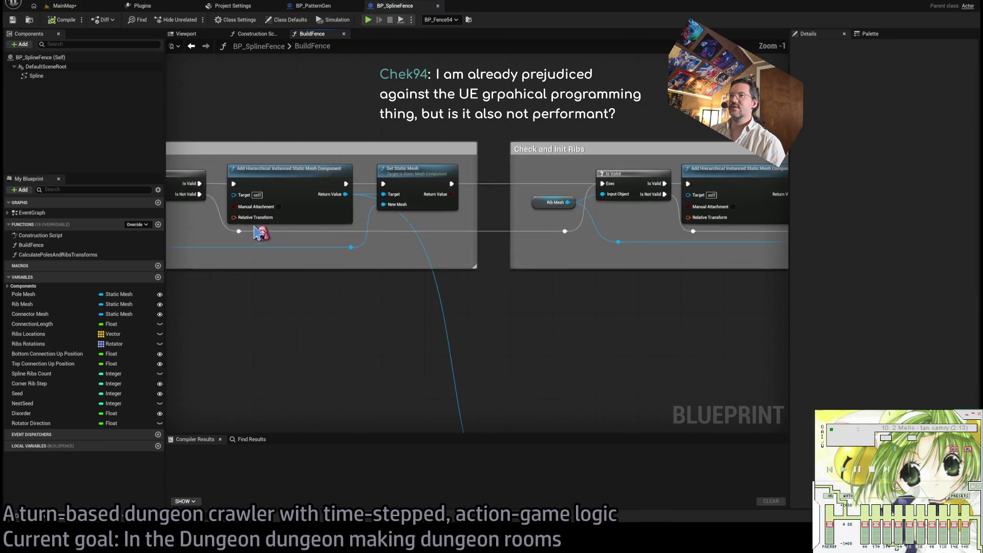
scroll(383, 260, down, 5)
scroll(347, 234, up, 5)
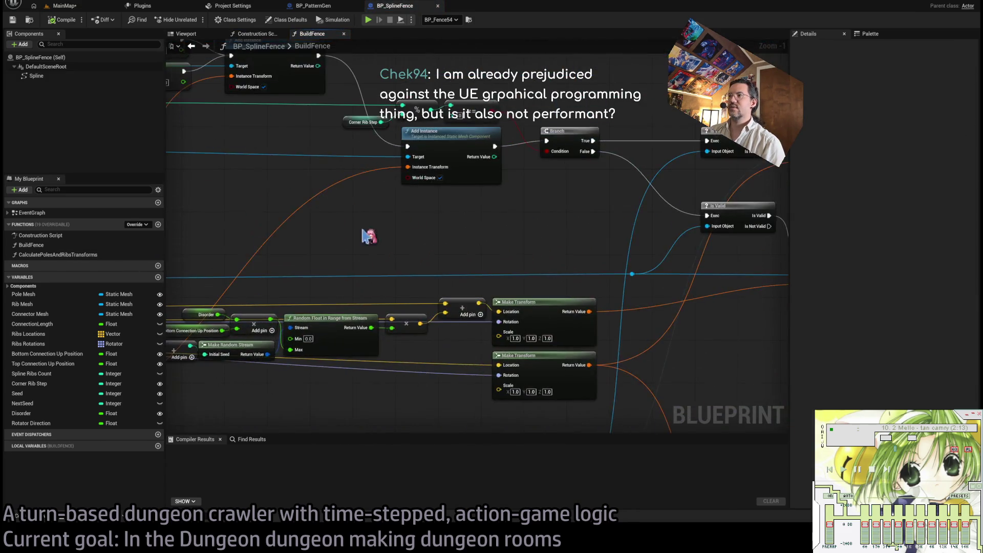
drag(264, 263, 462, 232)
mouse_move(494, 287)
mouse_down()
mouse_move(627, 148)
mouse_move(537, 270)
mouse_up()
mouse_move(362, 327)
mouse_down()
mouse_move(516, 305)
mouse_move(635, 261)
mouse_move(540, 283)
mouse_up()
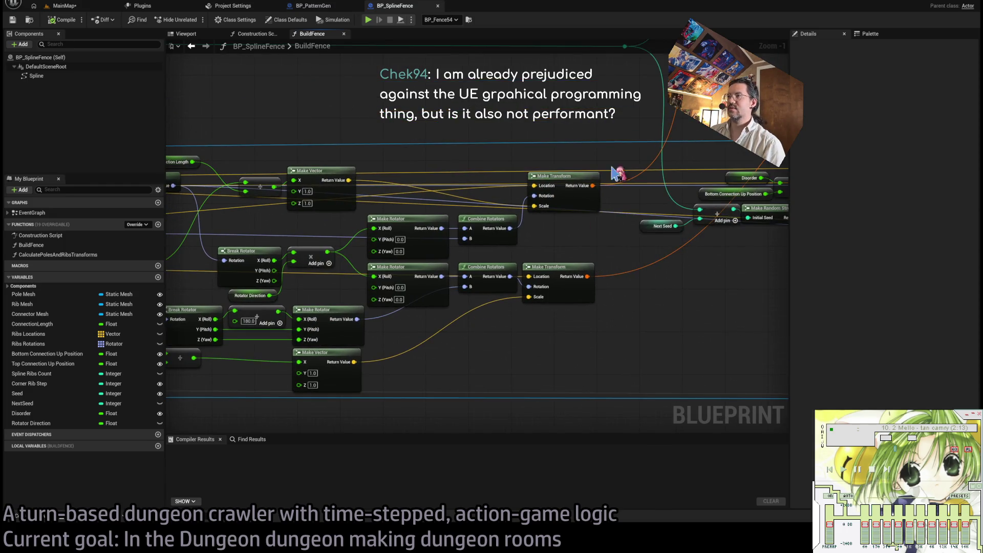
drag(607, 185, 420, 300)
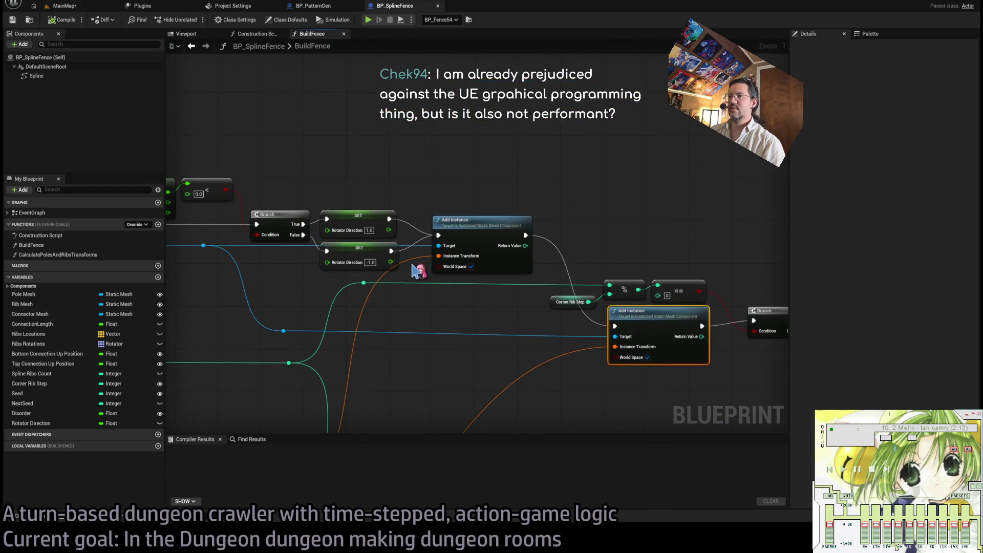
Check the Add Hierarchical Instanced Static Mesh node and the Check and Init Ribs and Connections groups, then return to the level.
click(64, 6)
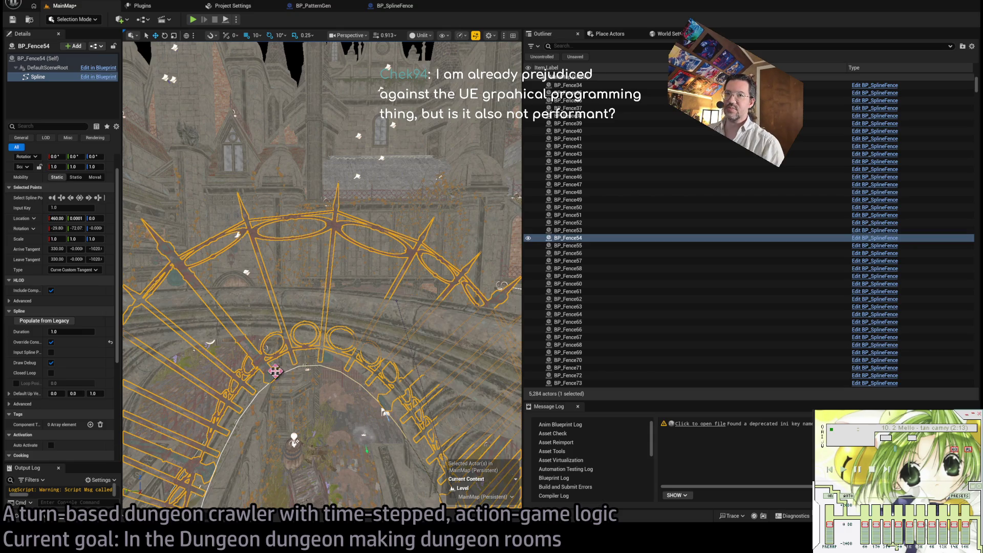
scroll(56, 333, down, 5)
click(404, 5)
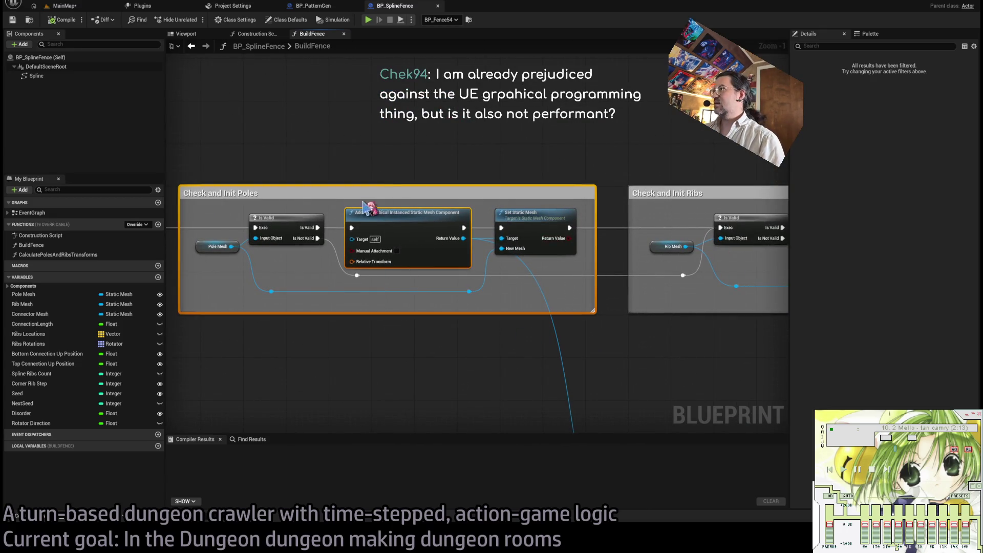
click(384, 212)
mouse_move(733, 247)
mouse_down()
mouse_move(373, 274)
mouse_move(440, 268)
mouse_move(495, 244)
mouse_up()
drag(496, 335, 337, 328)
scroll(450, 292, down, 10)
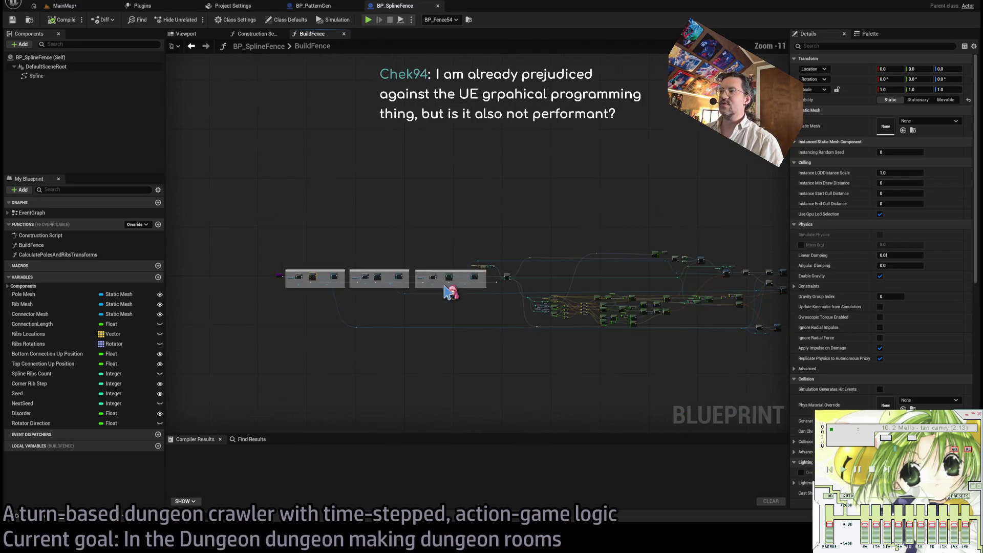
click(64, 6)
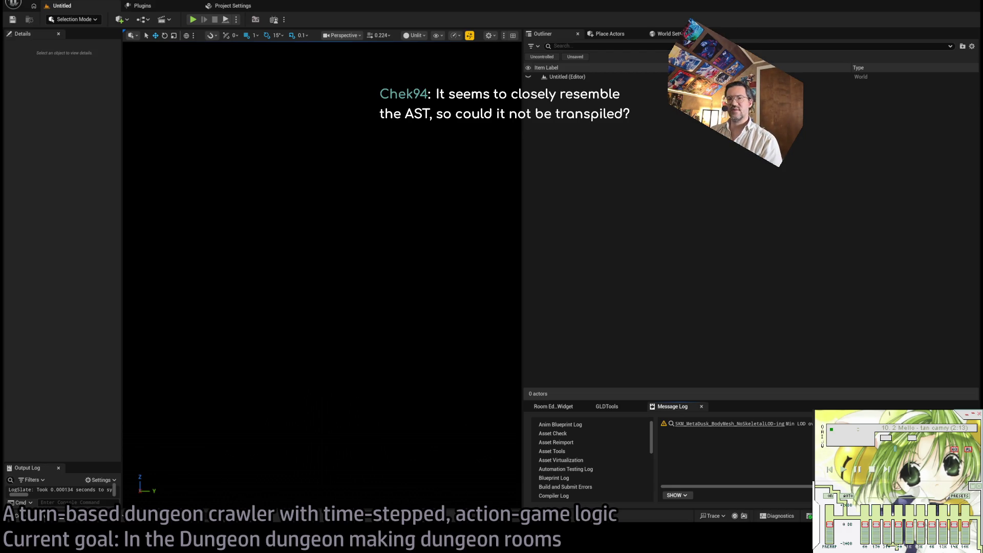
Search Google for 'AST' in a new browser tab and narrow the browser window.
key(alt+Tab)
key(ctrl+t)
text(AST)
key(Return)
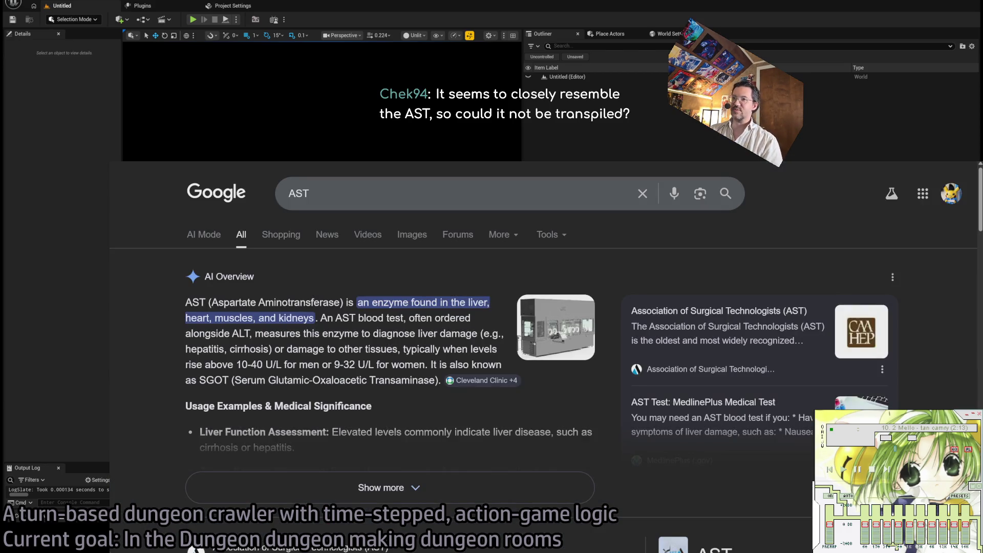
drag(110, 276, 340, 281)
scroll(341, 332, down, 5)
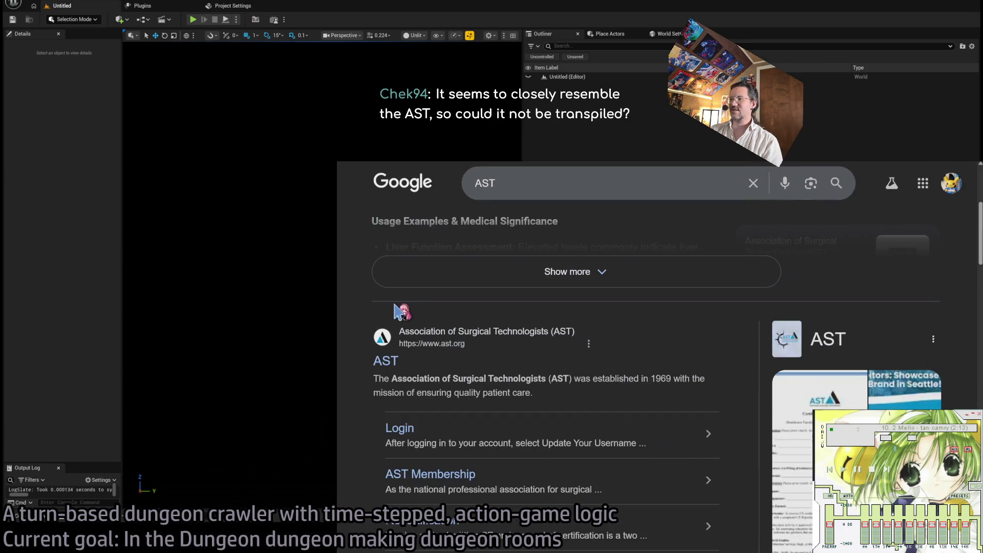
scroll(340, 332, up, 5)
Refine the search to 'AST programming', read the result, and go back to the editor.
click(540, 194)
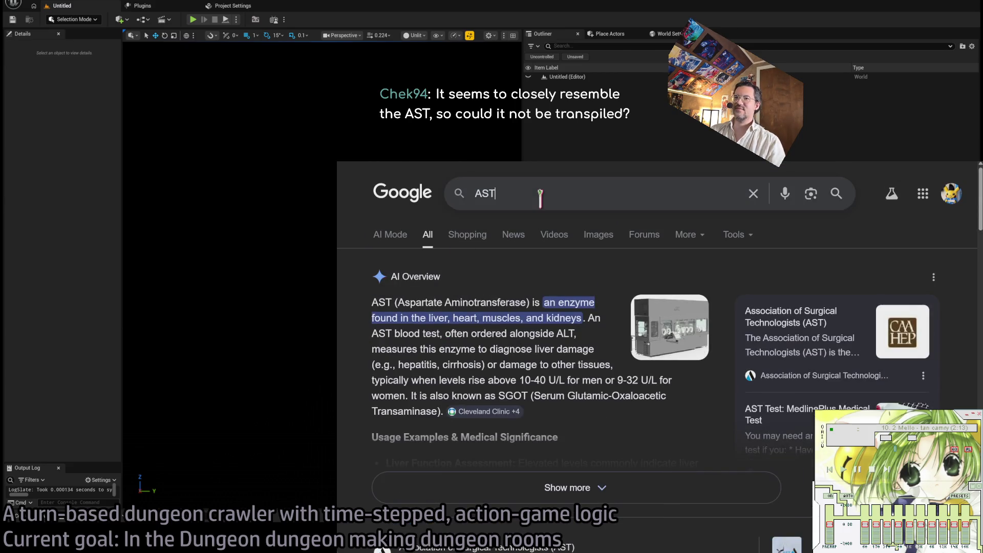
text( programming)
key(Return)
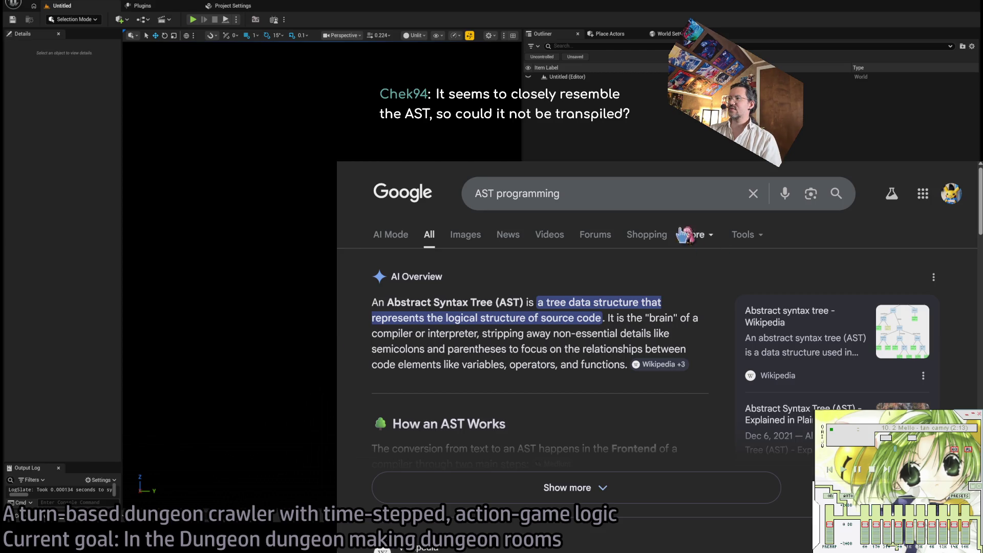
key(alt+Tab)
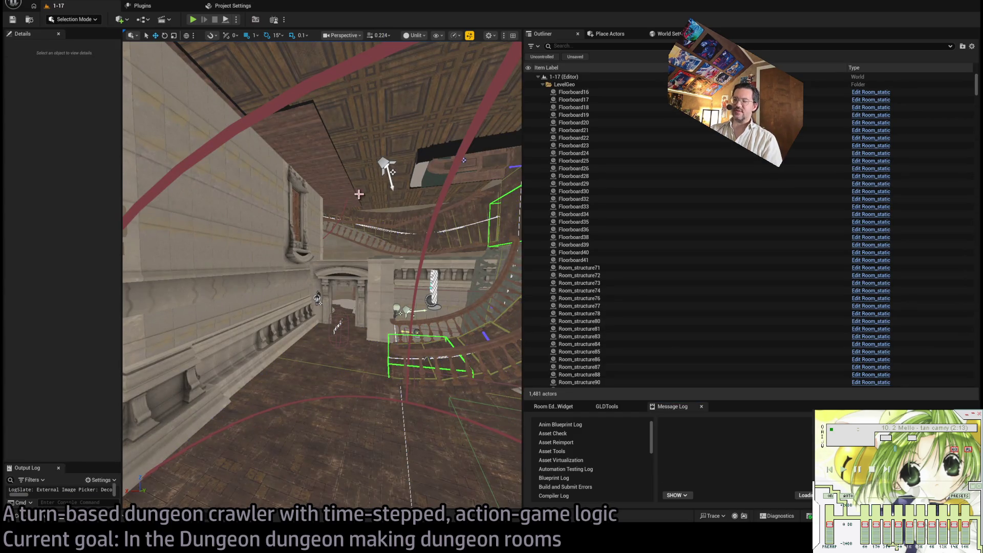
Widen the 3D view, move toward the curved stairs, and select Room_nav_surface1.
drag(344, 217, 512, 195)
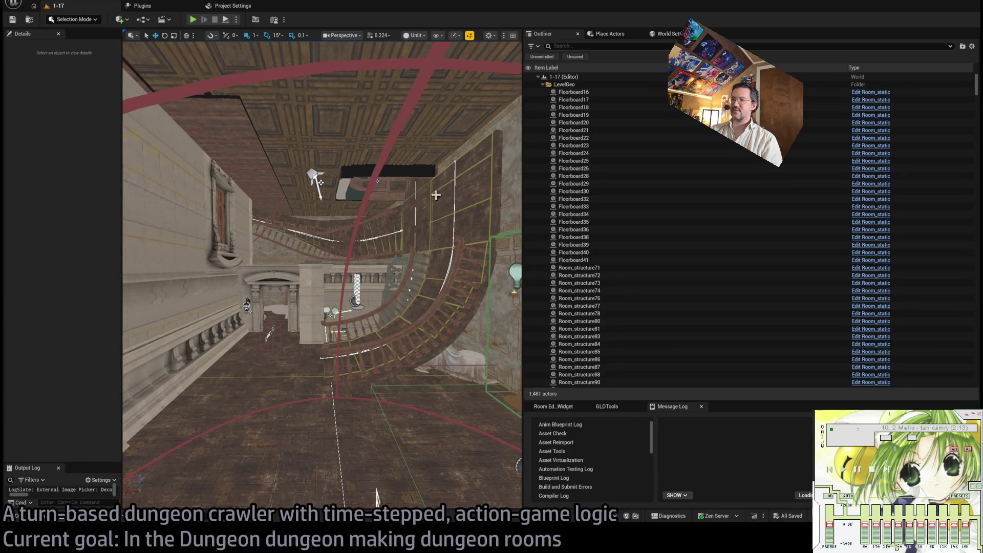
click(528, 184)
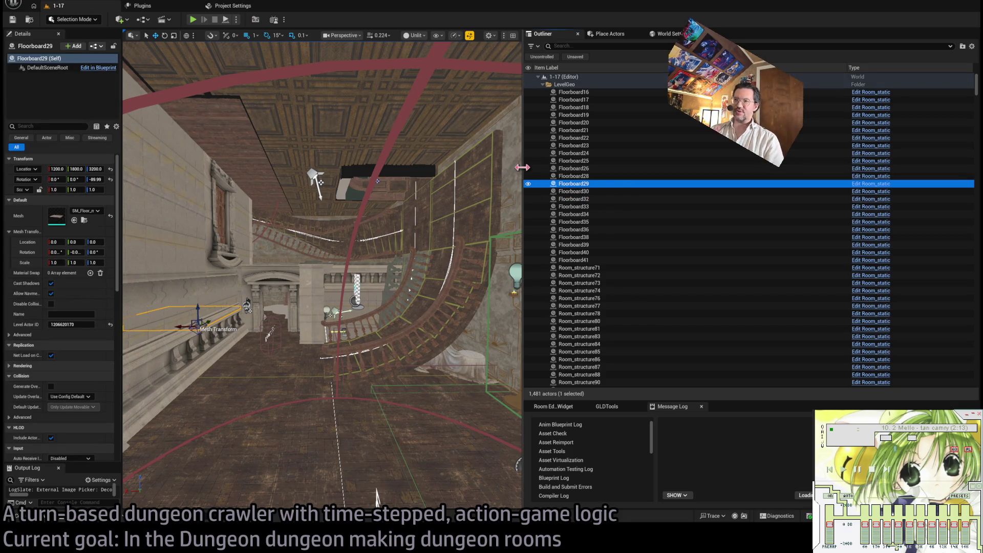
drag(522, 168, 807, 167)
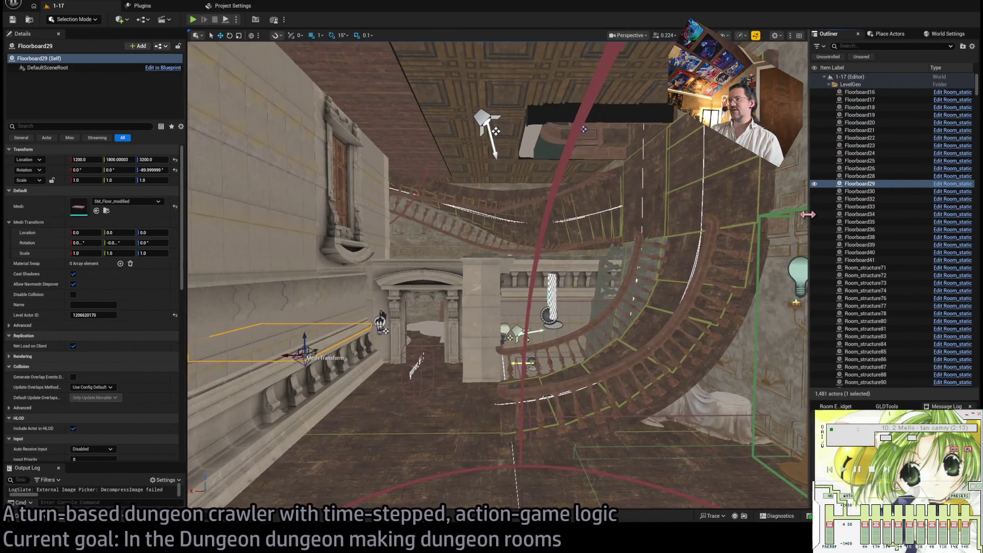
drag(496, 277, 497, 317)
mouse_move(505, 213)
mouse_down()
mouse_move(508, 193)
mouse_move(506, 214)
mouse_up()
click(505, 212)
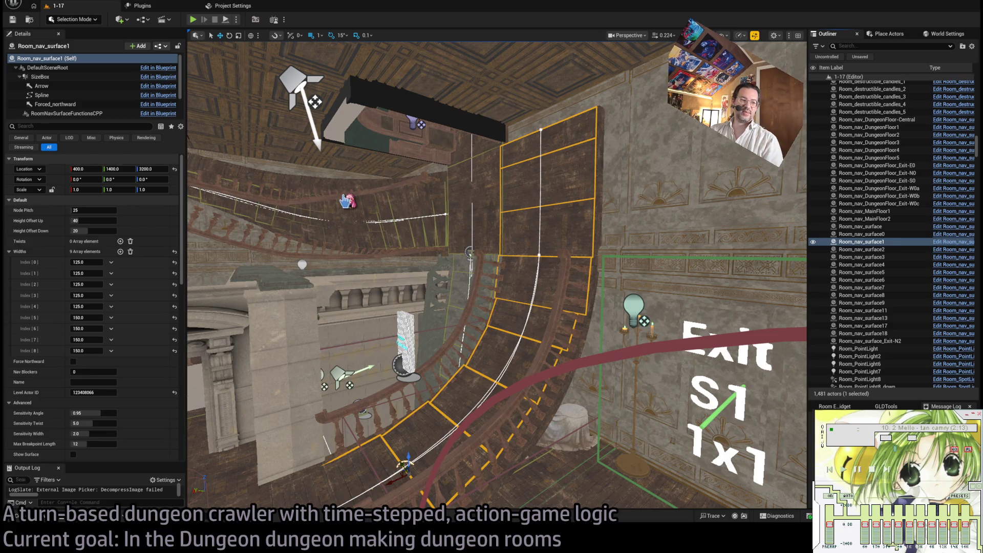
Open the Blueprint of the curved stair nav surface.
key(ctrl+e)
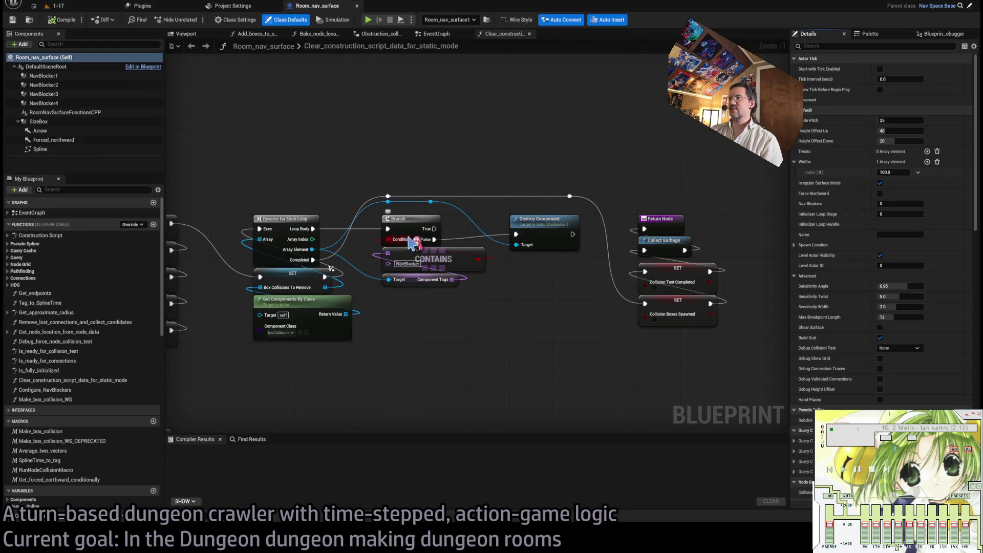
scroll(405, 233, down, 4)
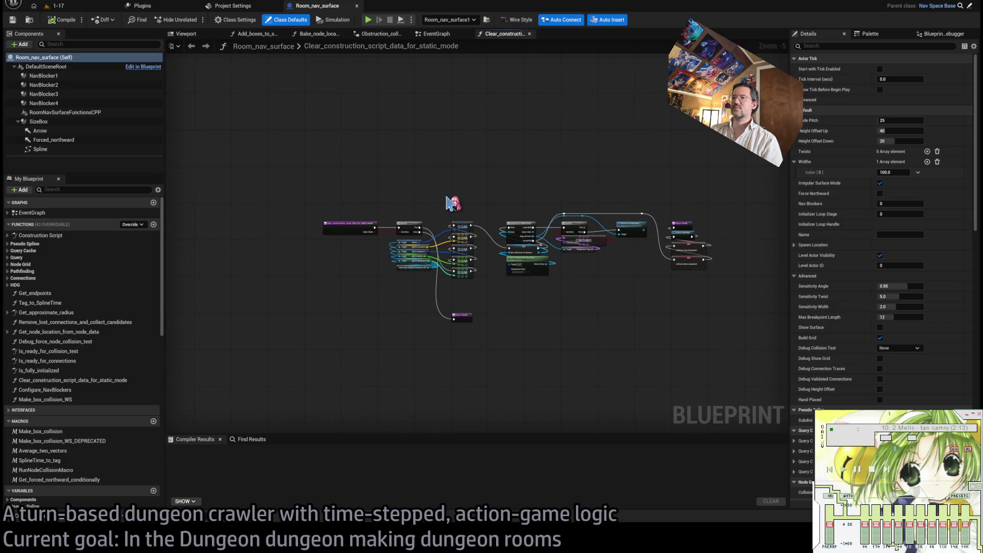
scroll(450, 203, up, 5)
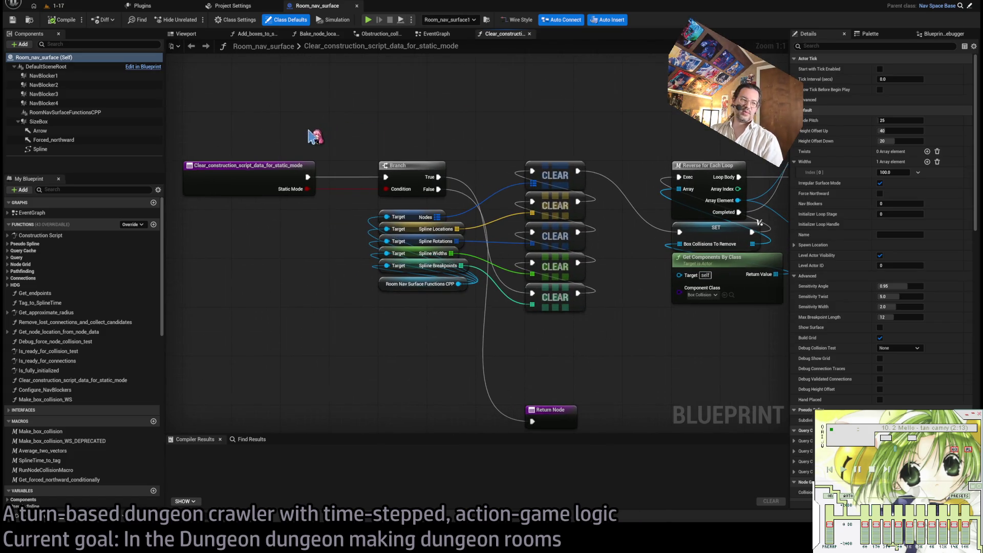
scroll(384, 128, down, 1)
scroll(407, 123, up, 1)
scroll(523, 110, down, 1)
scroll(523, 109, up, 1)
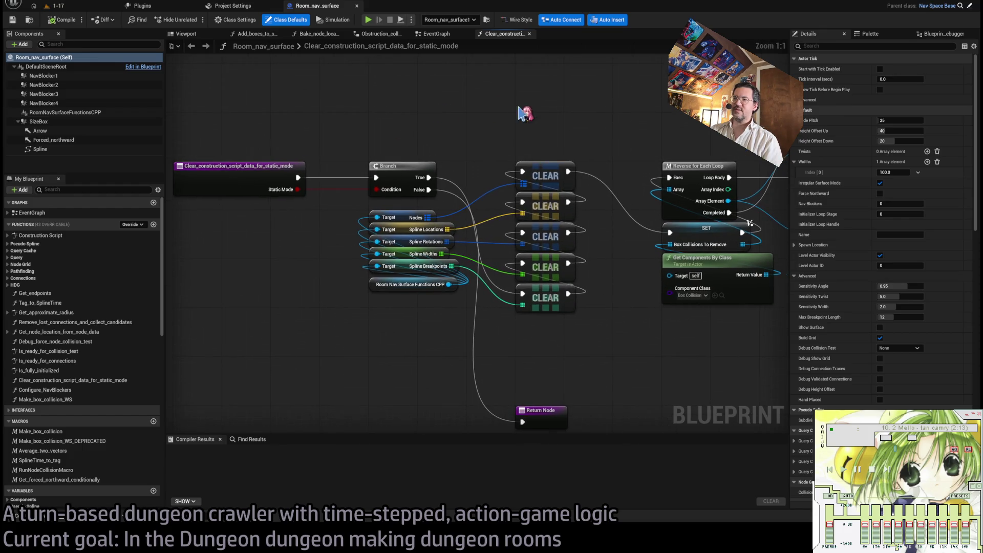
Inspect the Clear_construction_script_data_for_static_mode entry node and its Branch node.
click(246, 177)
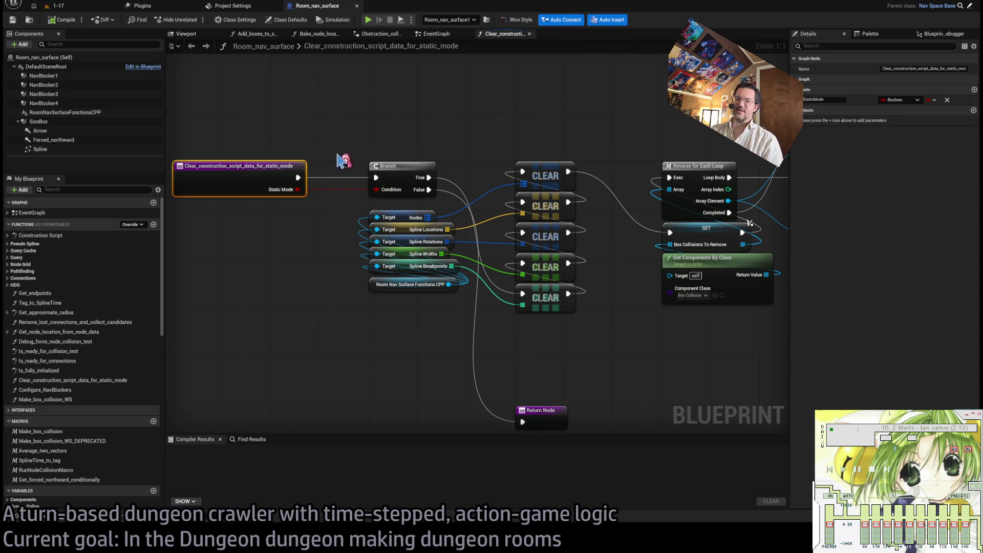
scroll(328, 166, up, 4)
drag(337, 159, 406, 182)
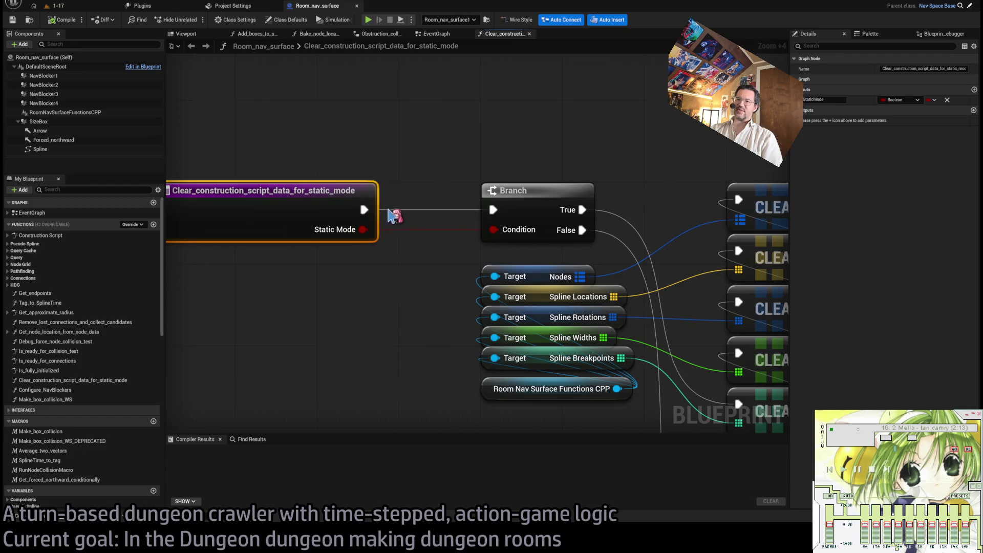
mouse_move(433, 213)
mouse_down()
mouse_move(390, 149)
mouse_move(261, 154)
mouse_move(441, 102)
mouse_up()
mouse_move(213, 119)
mouse_down()
mouse_move(338, 147)
mouse_move(584, 244)
mouse_move(492, 260)
mouse_up()
mouse_move(468, 159)
mouse_down()
mouse_move(336, 166)
mouse_move(314, 156)
mouse_move(339, 163)
mouse_up()
click(348, 168)
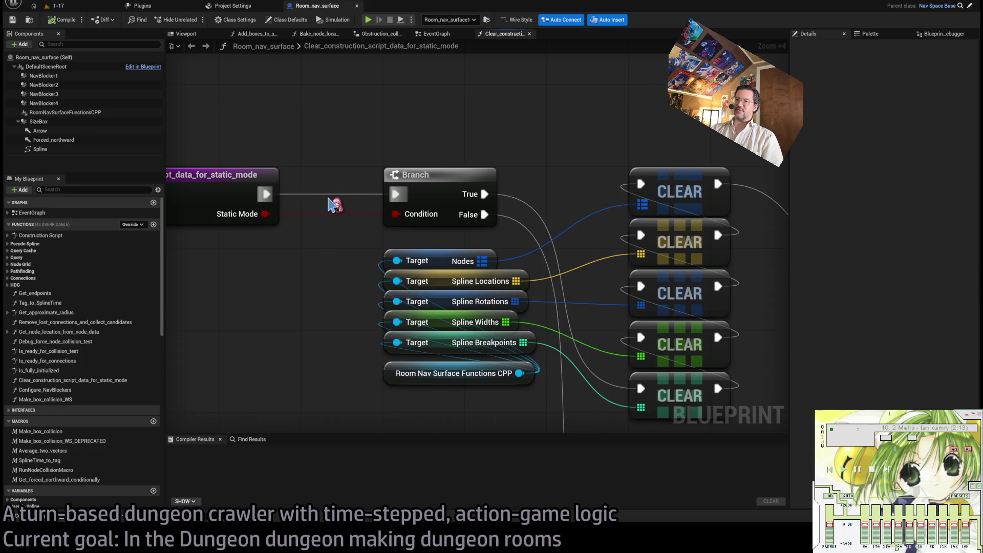
mouse_move(404, 164)
mouse_down()
mouse_move(529, 224)
mouse_move(495, 148)
mouse_up()
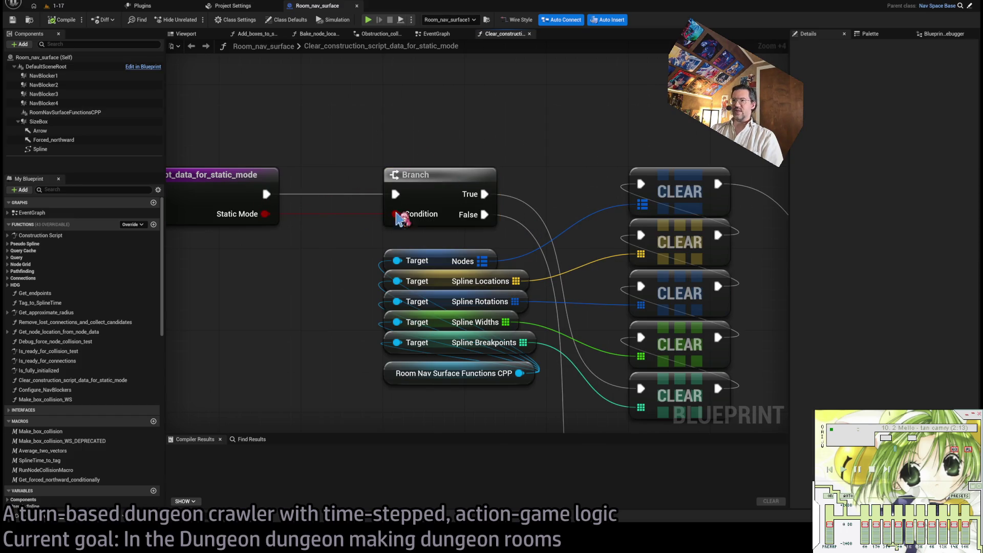
Follow the clear chain, checking the Target getters, CLEAR nodes and Get Components By Class.
drag(352, 231, 325, 237)
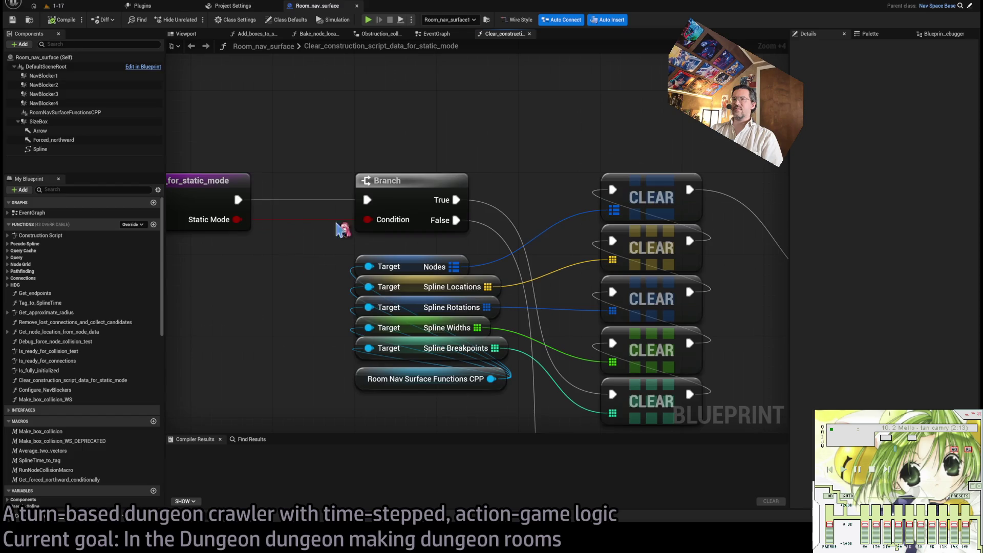
drag(494, 226, 406, 176)
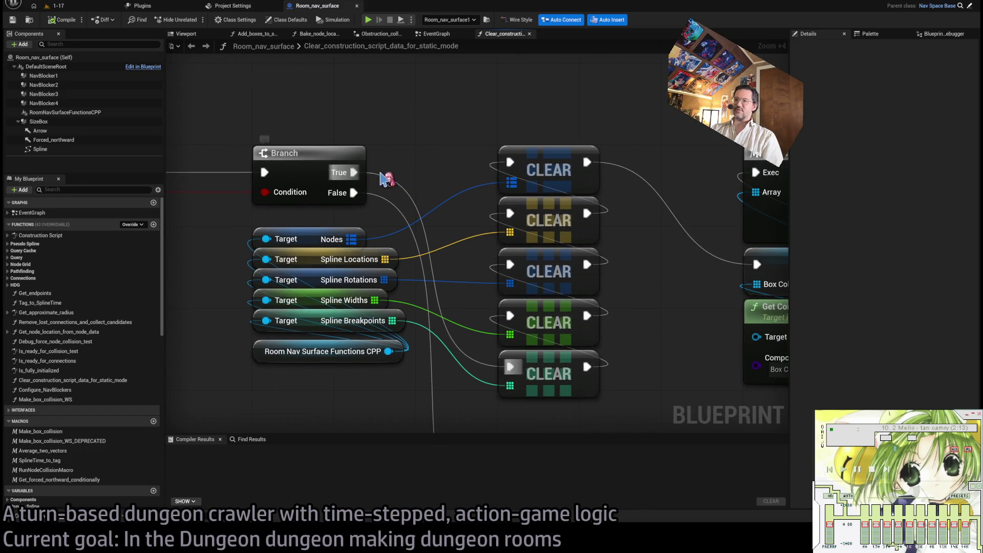
drag(325, 389, 252, 226)
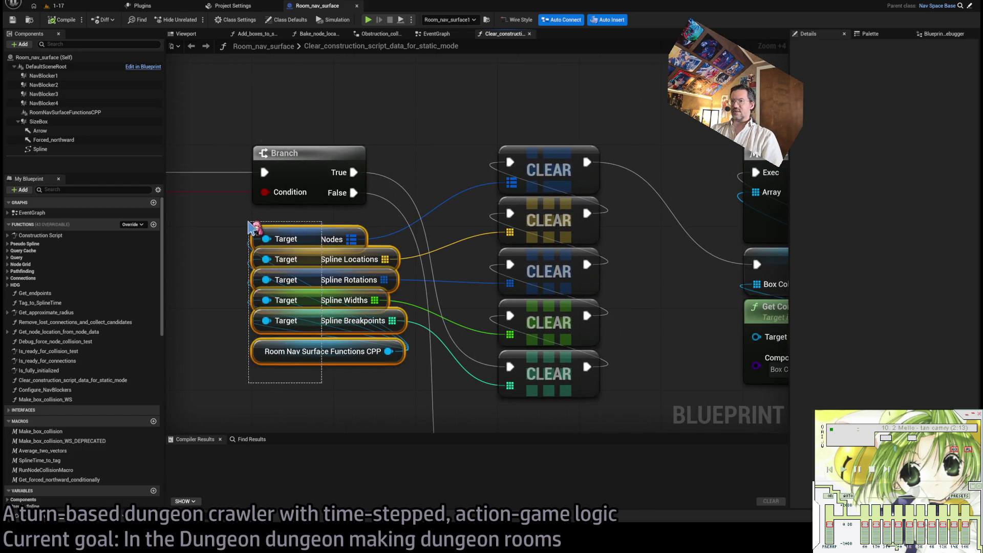
click(553, 312)
click(557, 210)
click(553, 170)
mouse_move(650, 278)
mouse_down()
mouse_move(412, 287)
mouse_move(291, 305)
mouse_move(377, 296)
mouse_up()
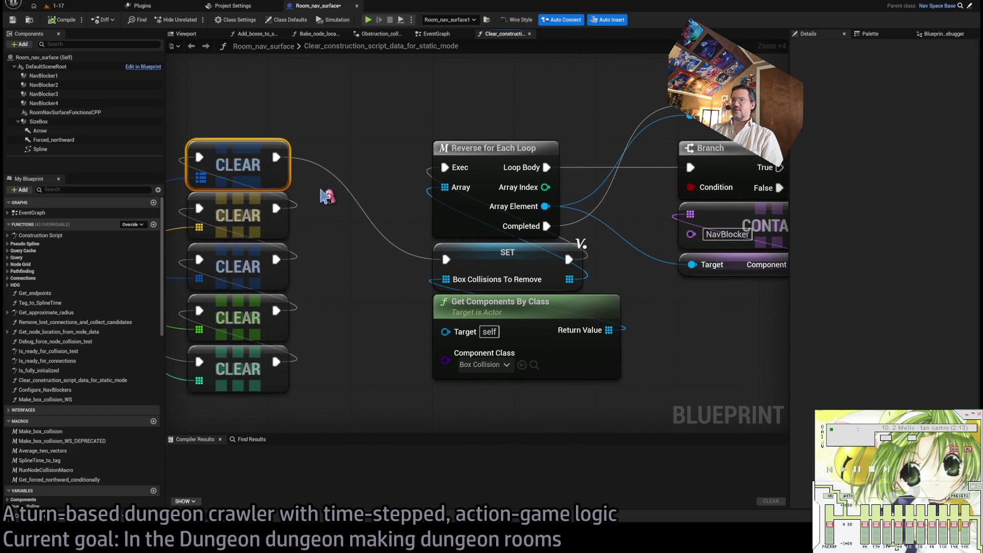
click(568, 324)
Check the SET, Reverse for Each Loop and Destroy Component nodes, then bring up Project Settings.
drag(512, 329, 465, 337)
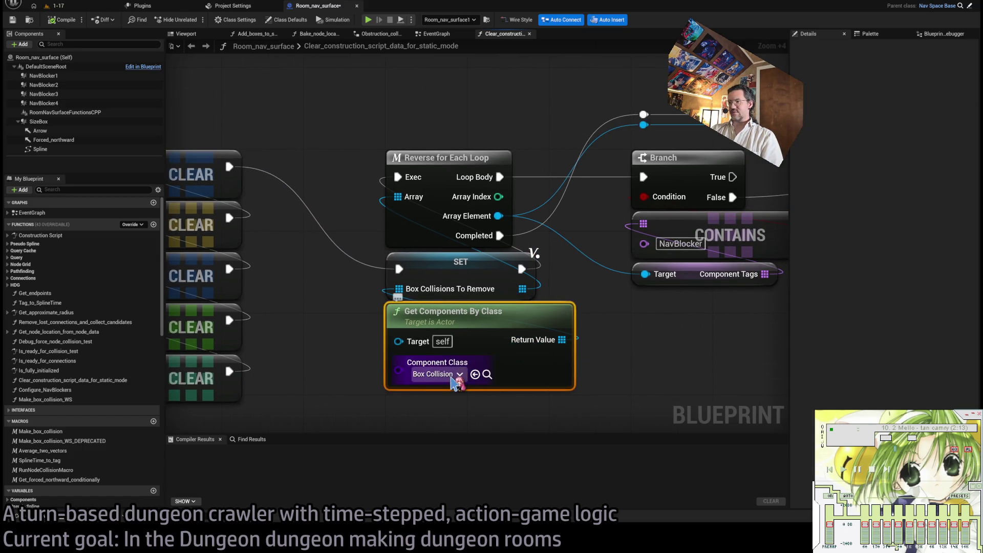
drag(443, 377, 393, 358)
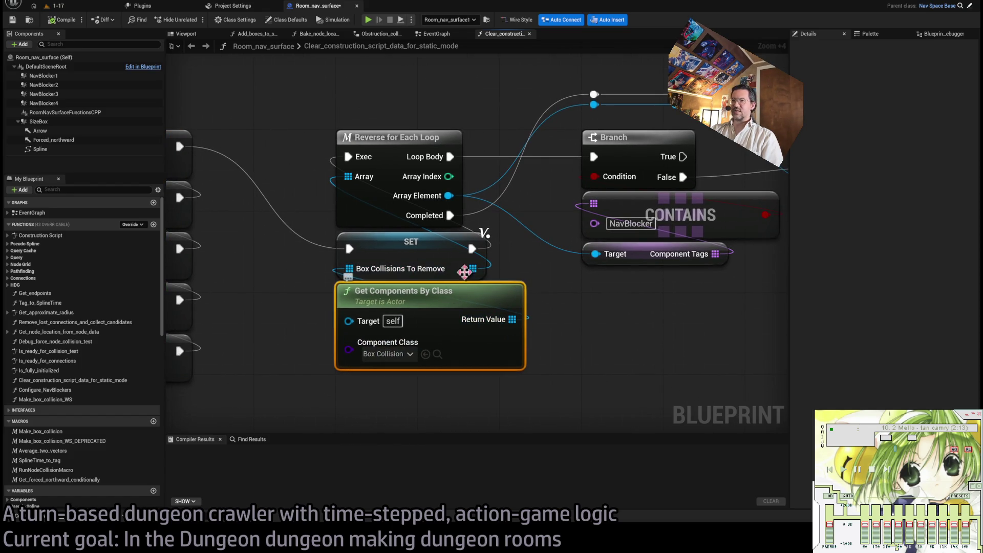
drag(506, 264, 430, 292)
click(360, 277)
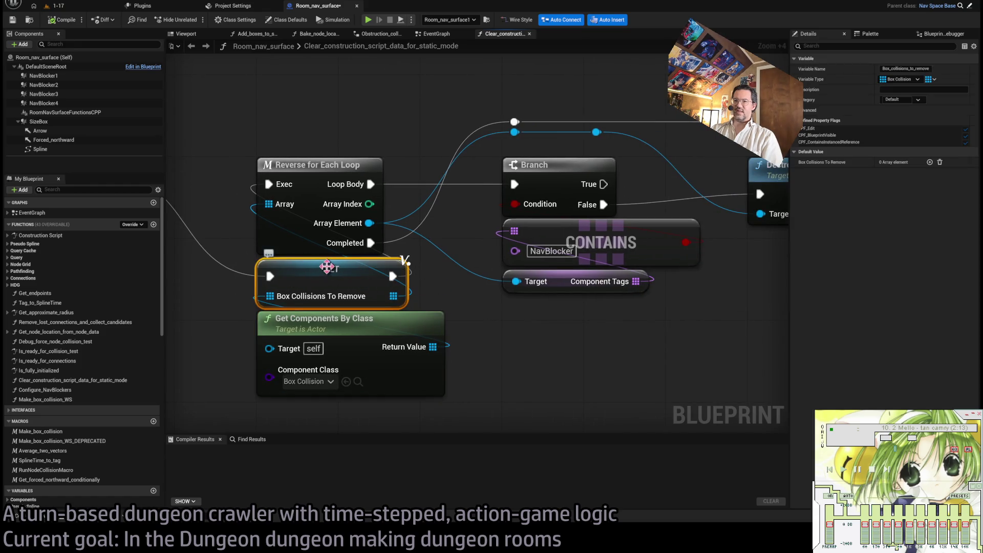
click(301, 217)
scroll(301, 217, down, 1)
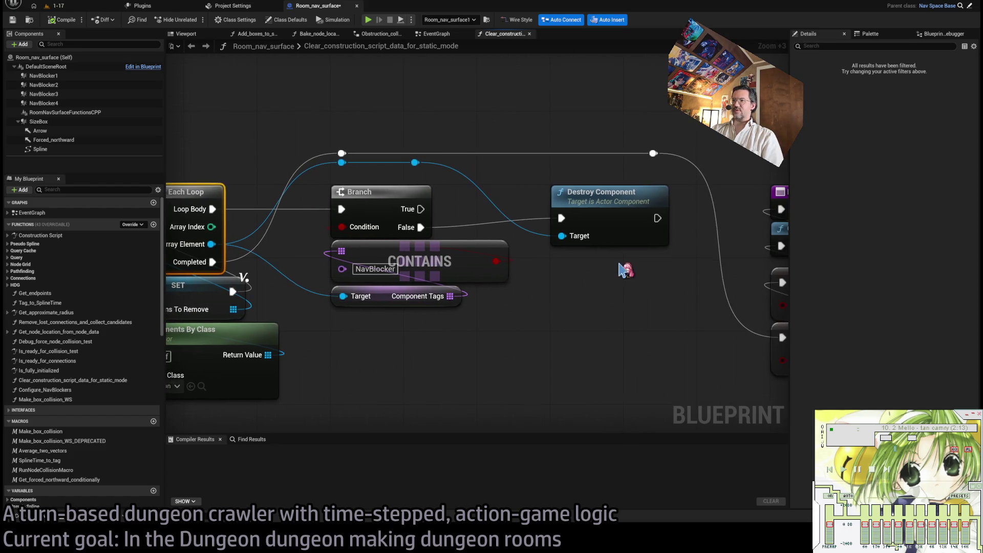
click(614, 241)
scroll(444, 287, down, 4)
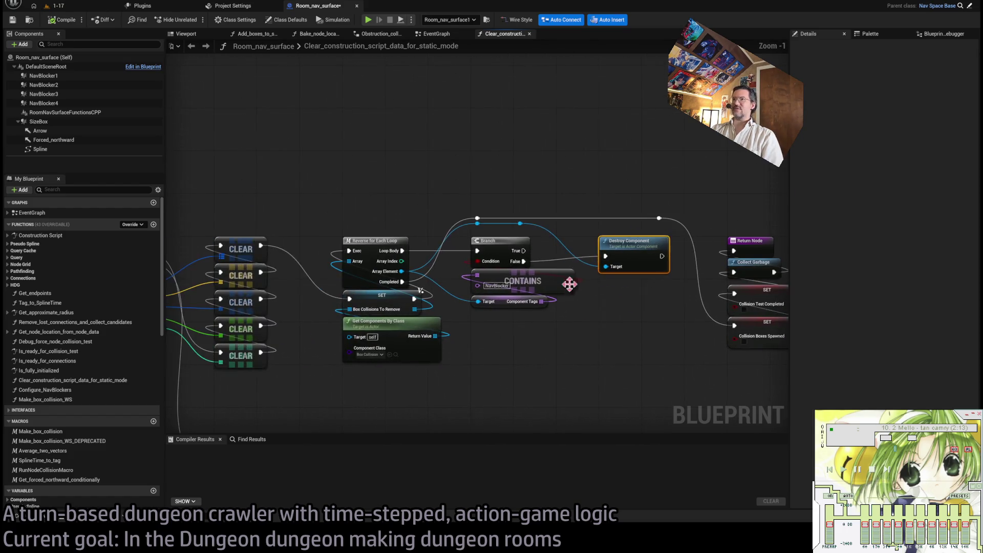
click(233, 6)
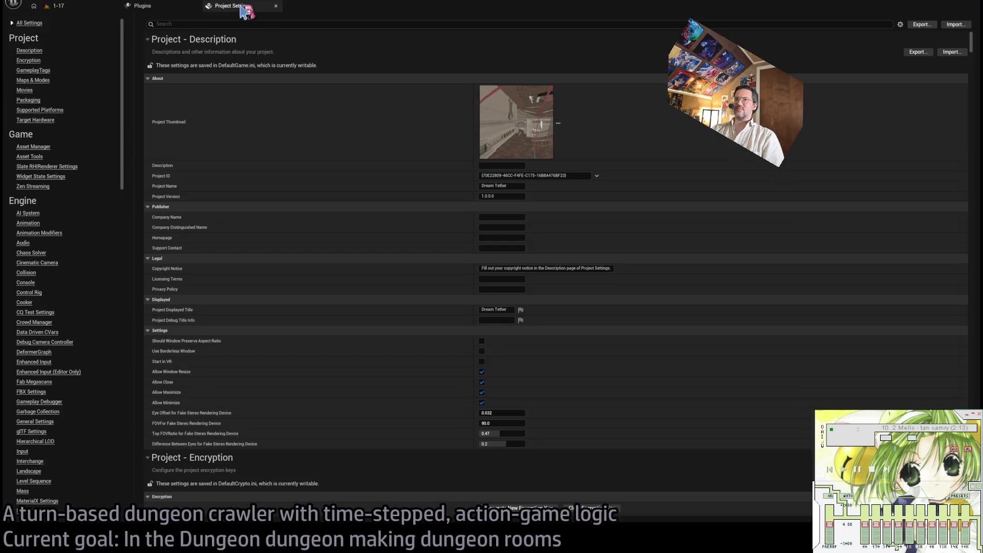
Close the Project Settings and Plugins pages and view the stairwell from a new angle.
click(276, 6)
click(195, 6)
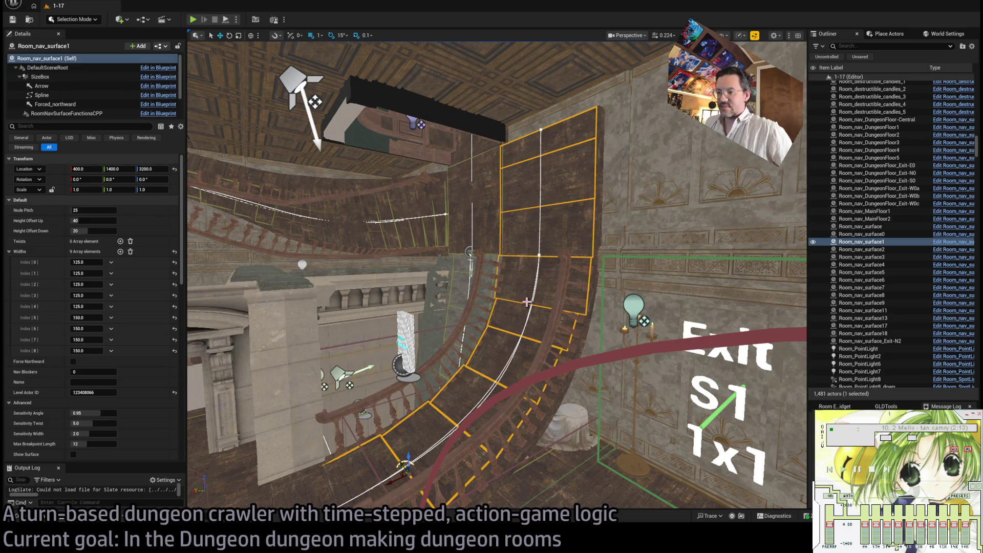
mouse_move(499, 252)
mouse_down()
mouse_move(542, 225)
mouse_move(496, 256)
mouse_move(535, 232)
mouse_up()
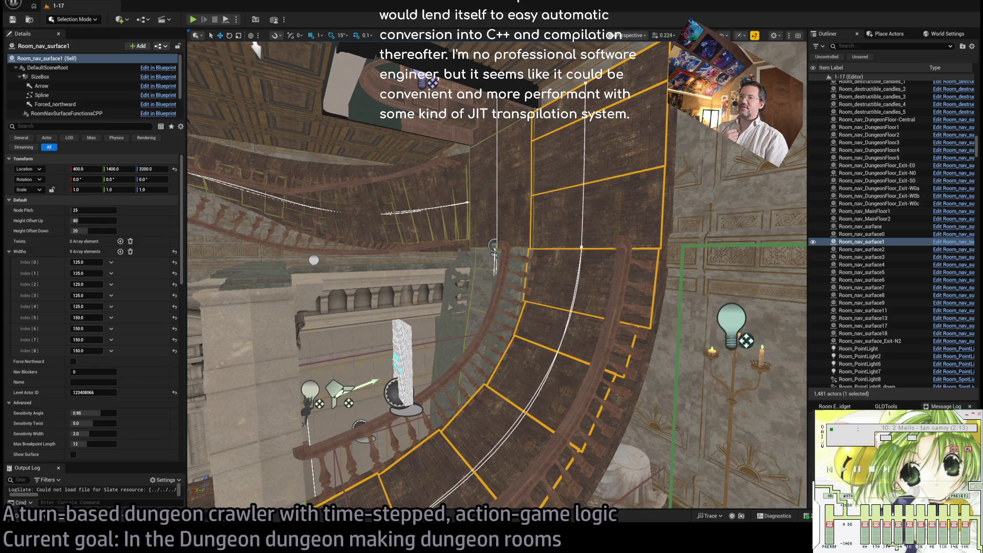
key(w)
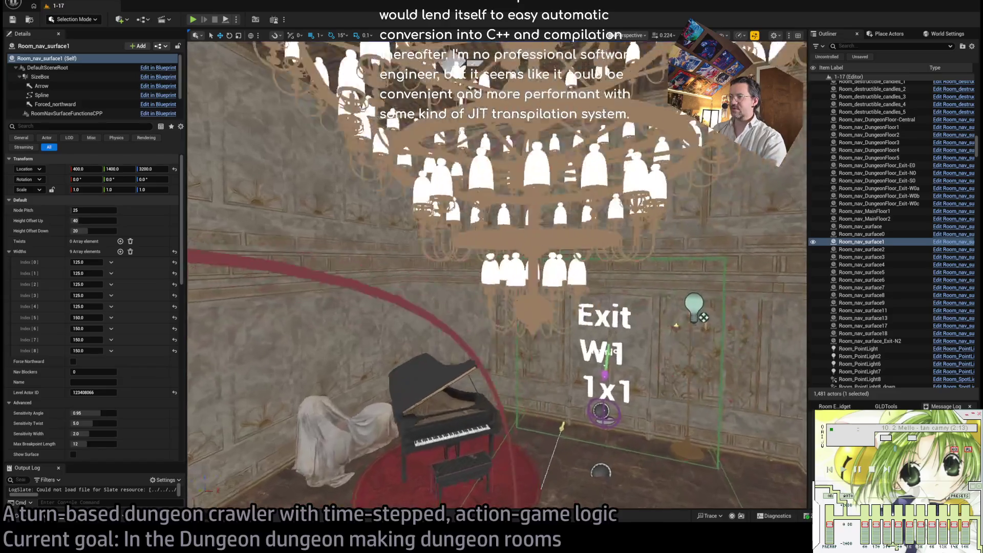
key(s)
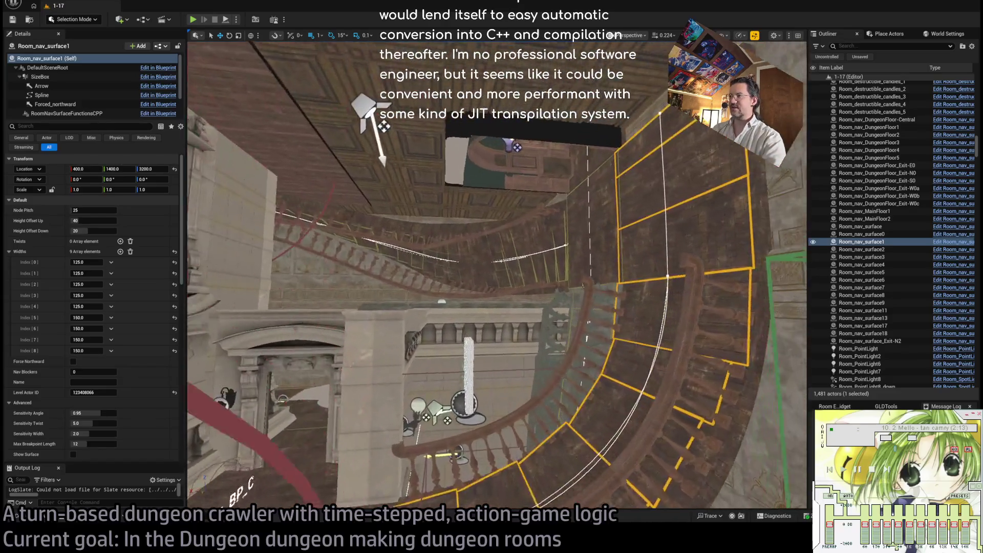
key(w)
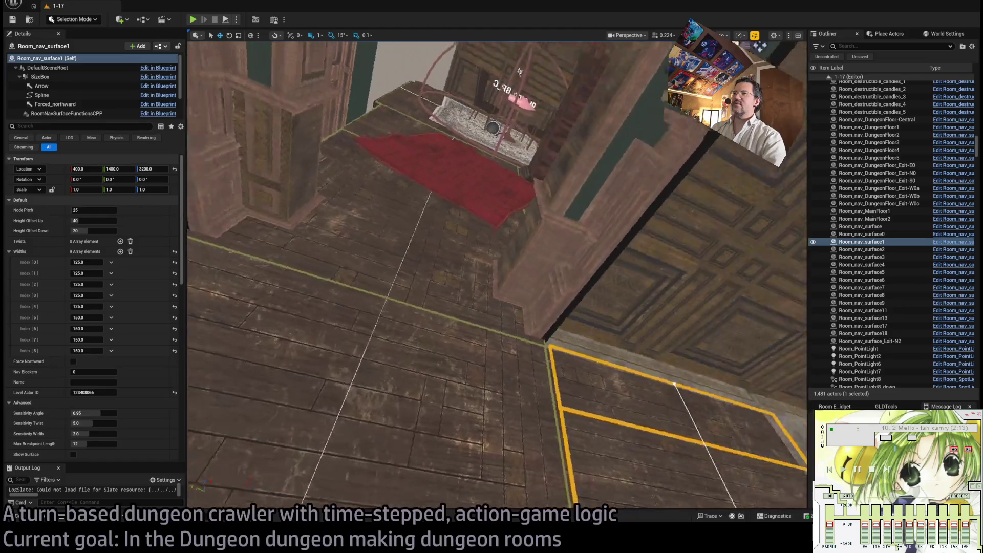
key(w)
key(w)
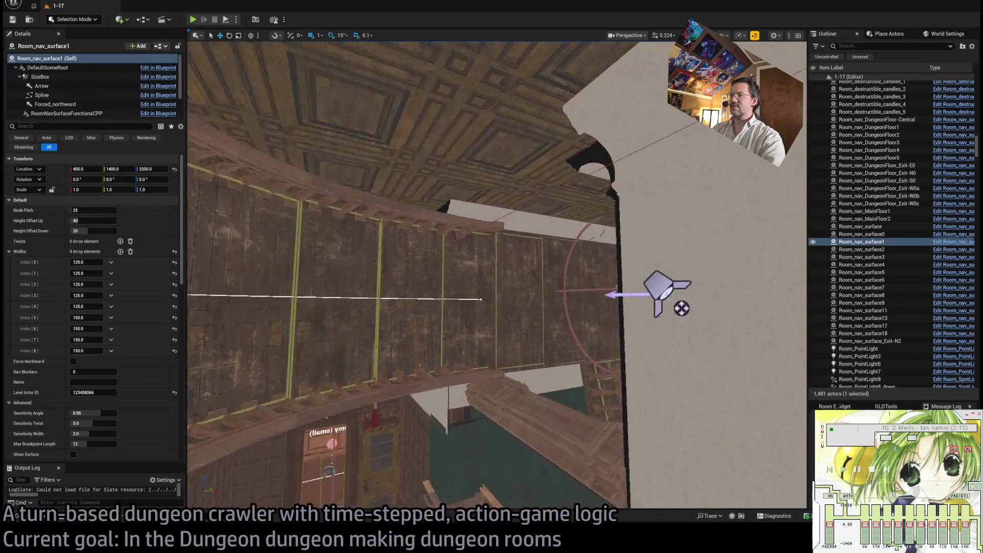
key(w)
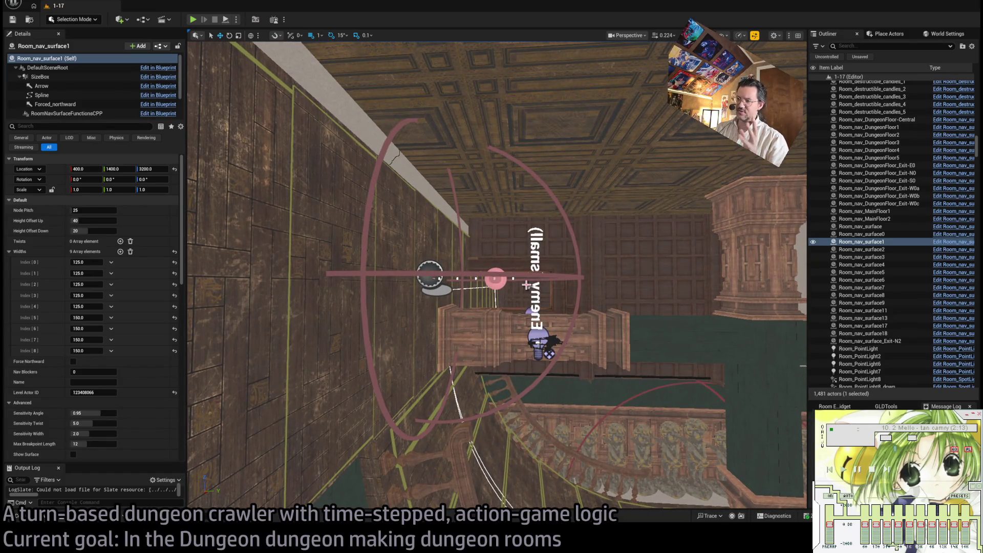
key(w)
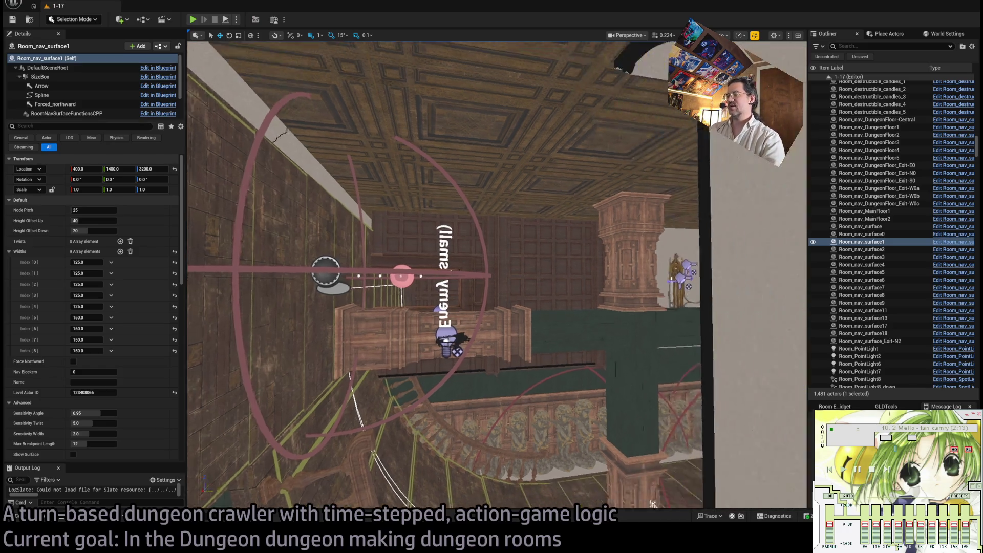
key(w)
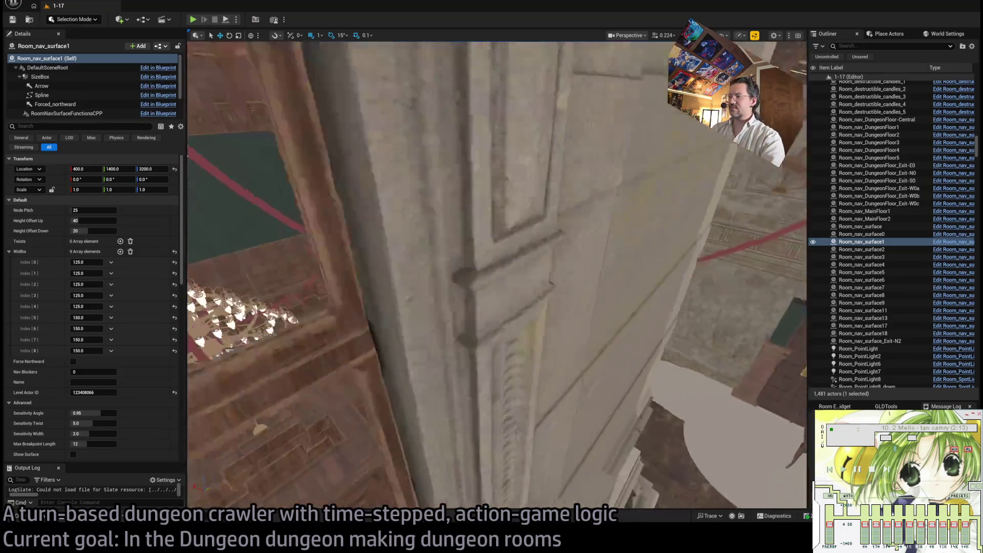
key(a)
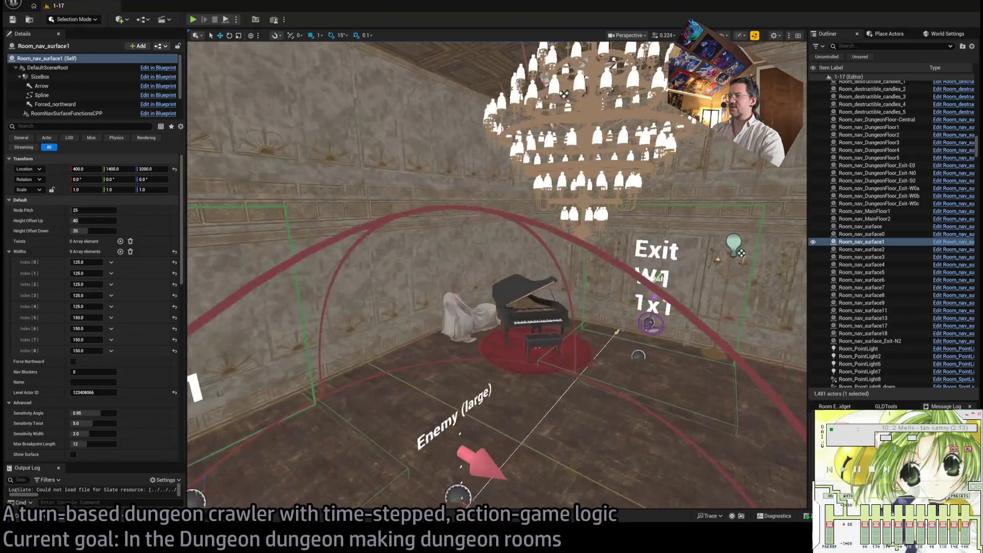
key(d)
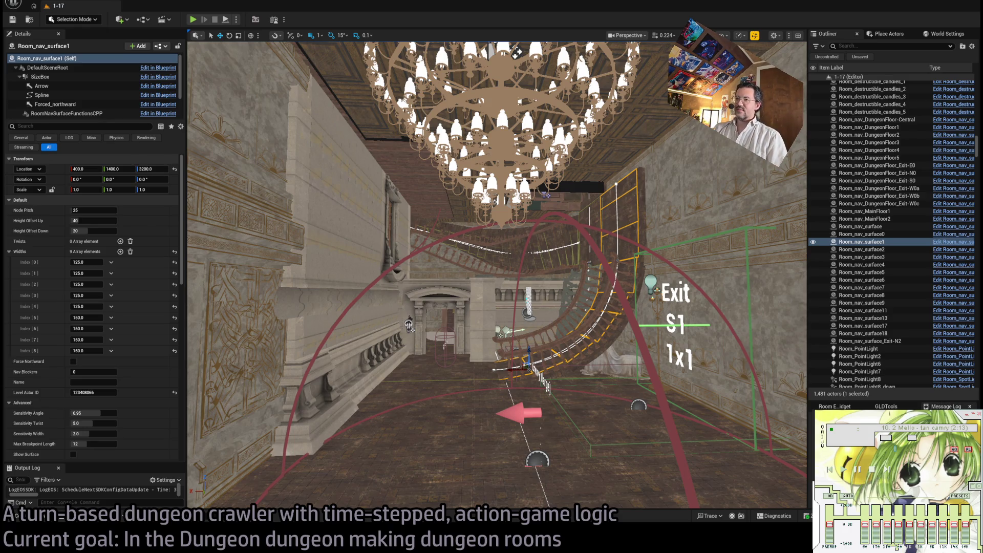
Look around the staircase and ceiling opening, then switch to the browser and close the AST search tab.
mouse_move(497, 276)
mouse_down()
mouse_move(496, 205)
mouse_move(512, 276)
mouse_move(573, 277)
mouse_up()
drag(521, 335, 523, 335)
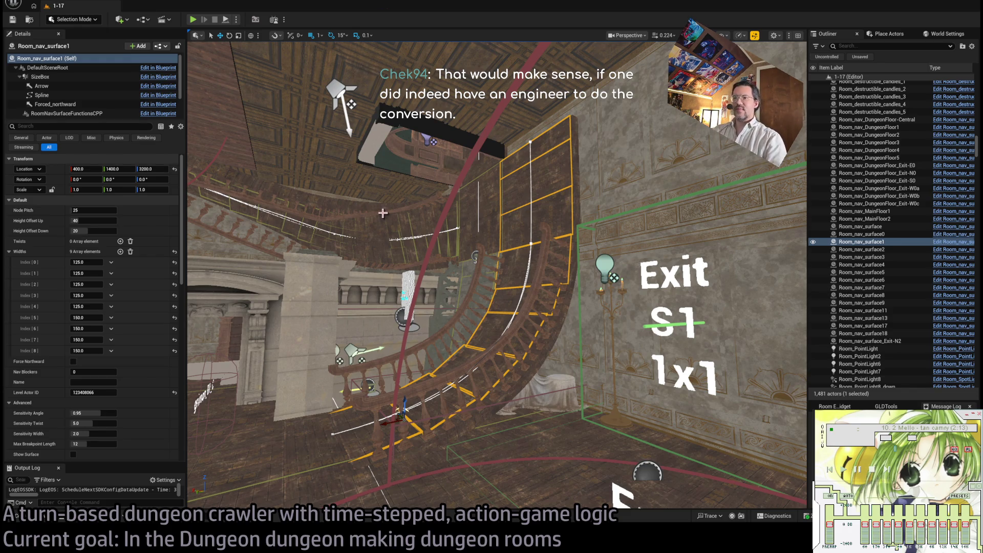
key(Down)
key(Page_Down)
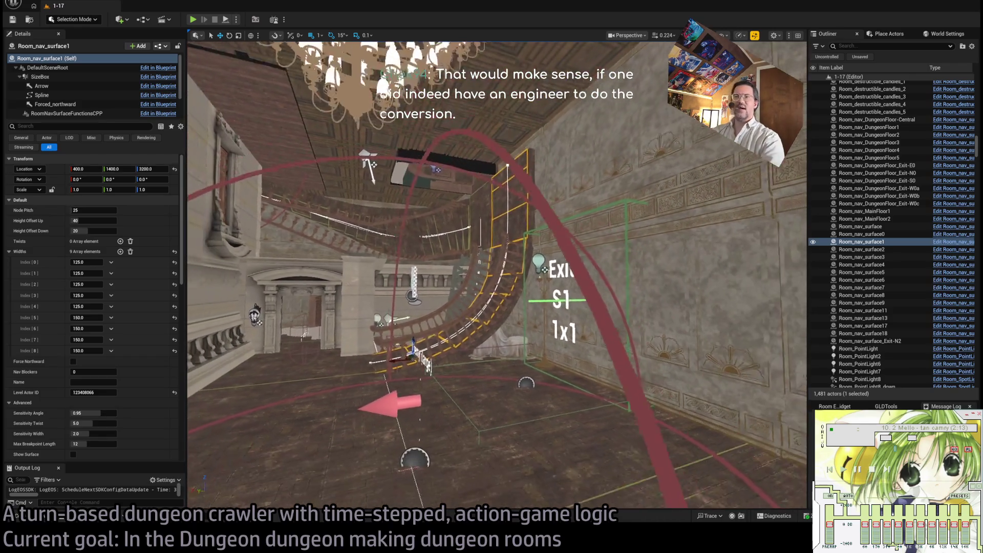
drag(383, 245, 383, 213)
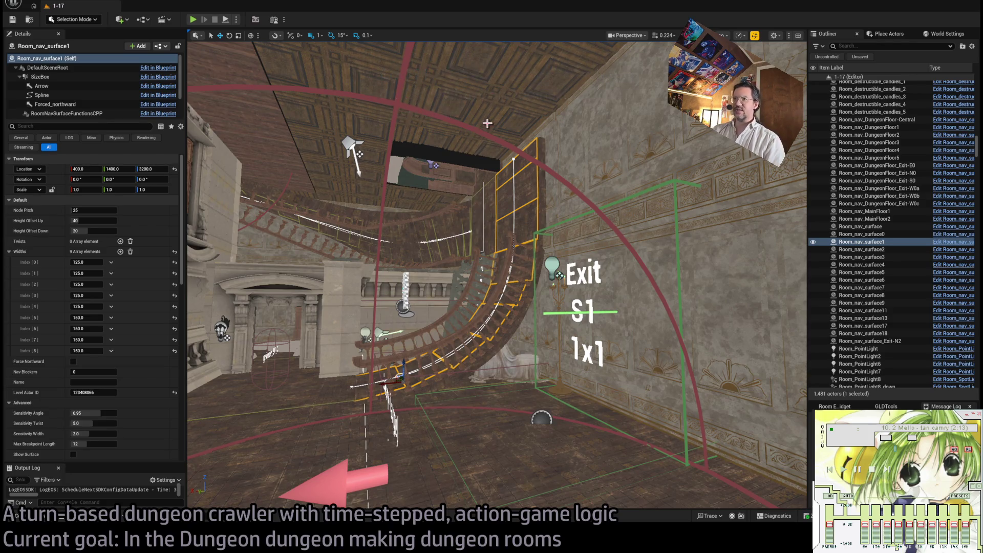
mouse_move(489, 123)
mouse_down()
mouse_move(492, 134)
mouse_move(497, 122)
mouse_up()
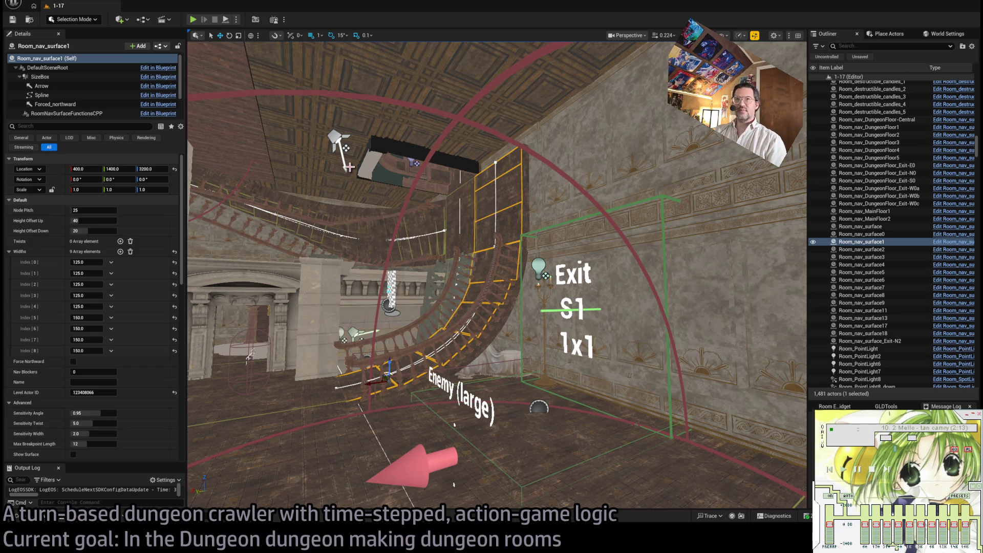
scroll(364, 380, up, 2)
mouse_move(364, 380)
mouse_down()
mouse_move(359, 369)
mouse_move(364, 379)
mouse_up()
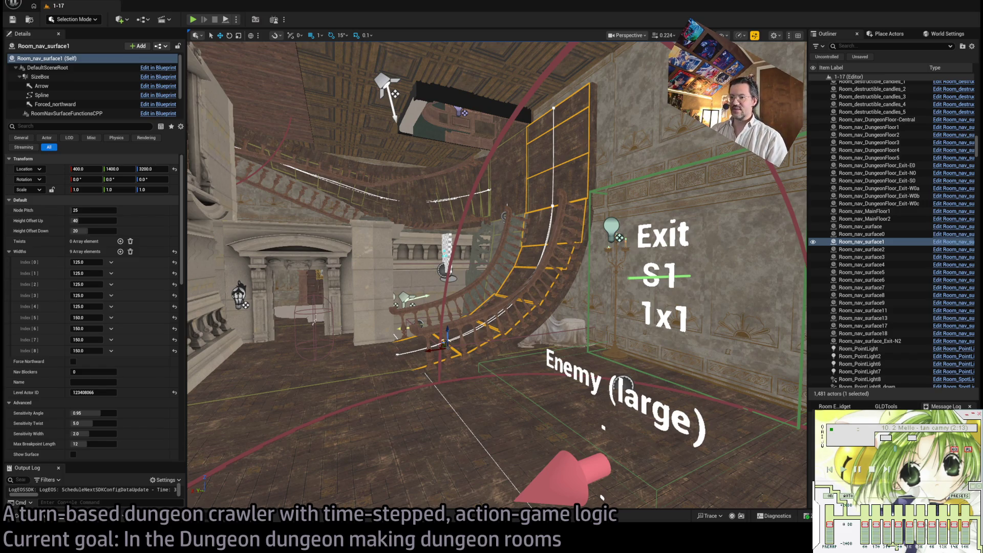
key(alt+Tab)
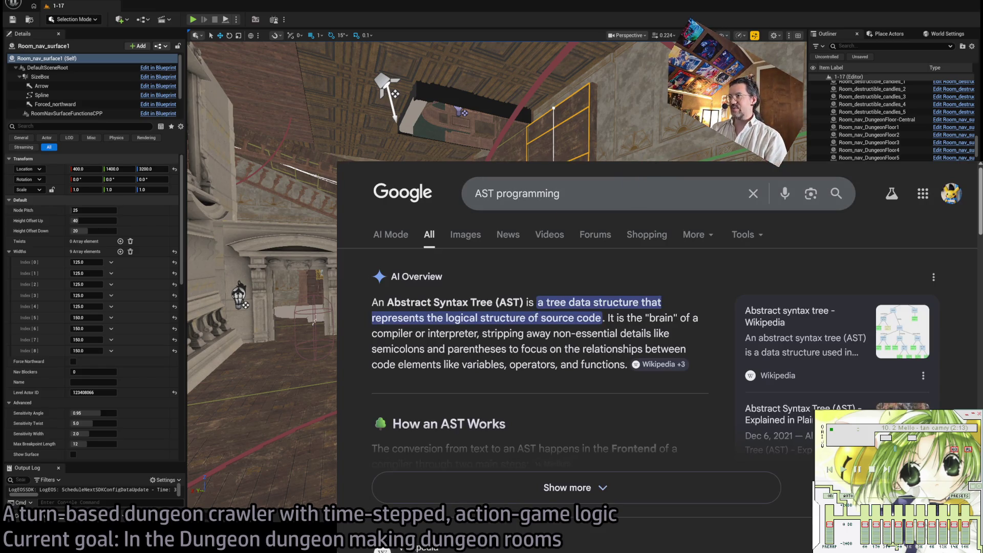
key(ctrl+w)
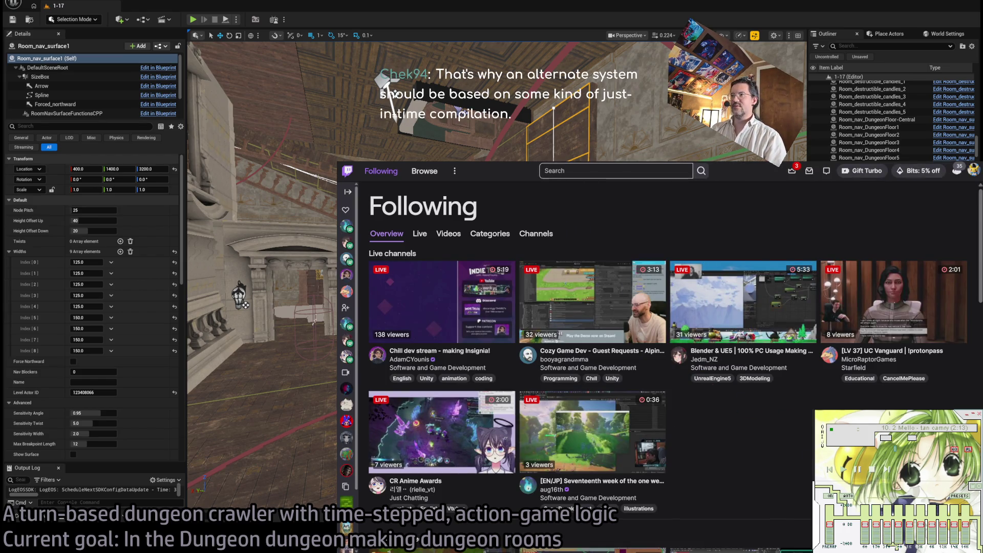
Close the Twitch Following tab to reach the YouTube BRB screen playlist.
key(ctrl+w)
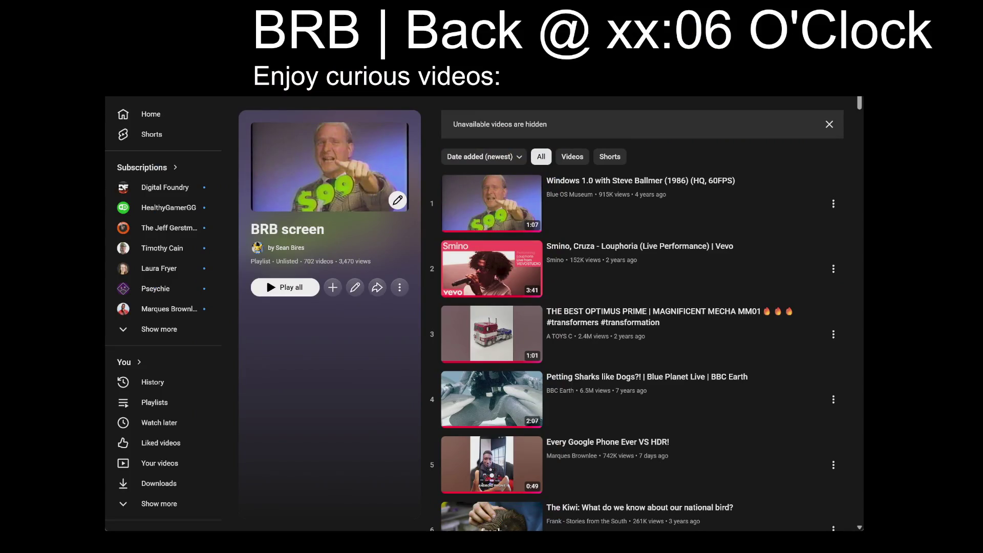
Change the BRB return time from xx:06 to xx:50 and start the first playlist video.
key(BackSpace)
key(BackSpace)
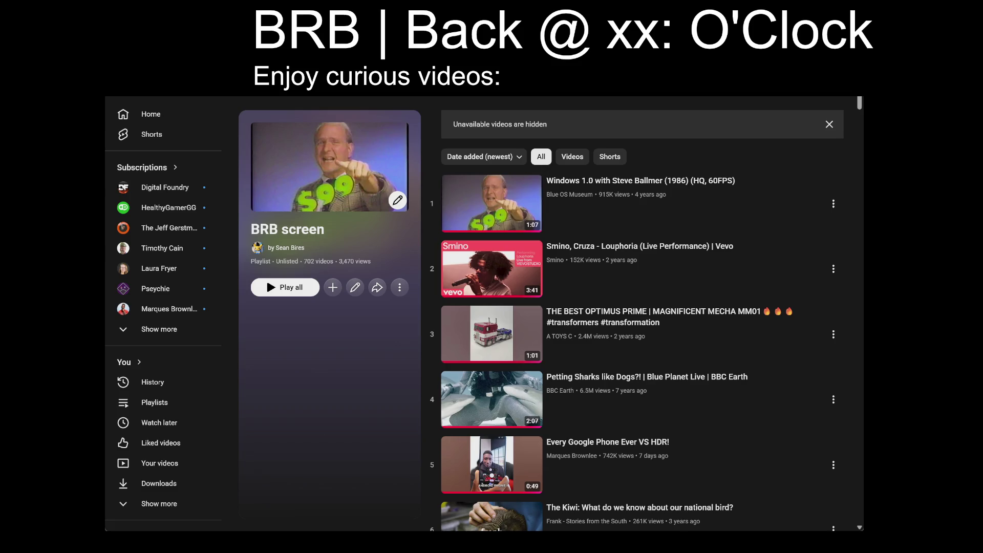
text(50)
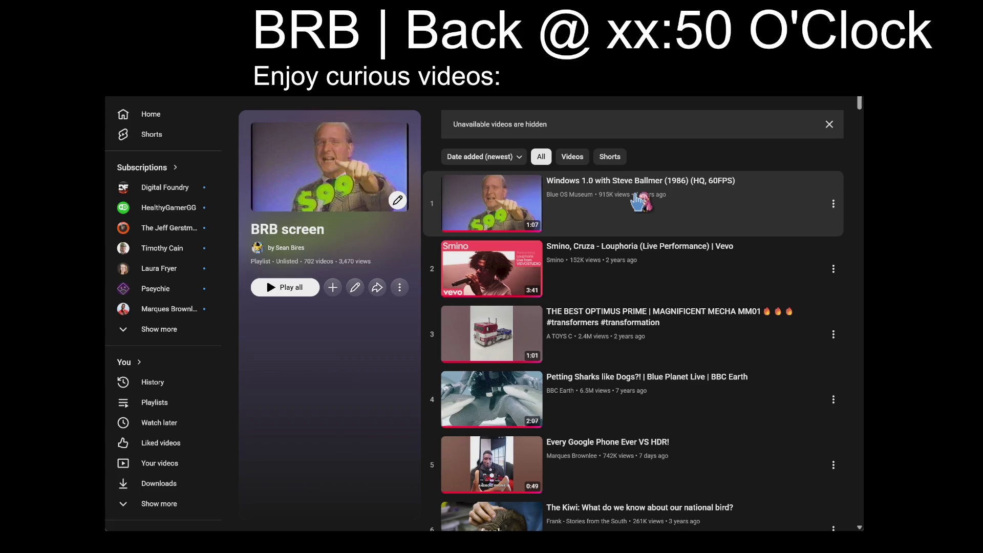
click(748, 233)
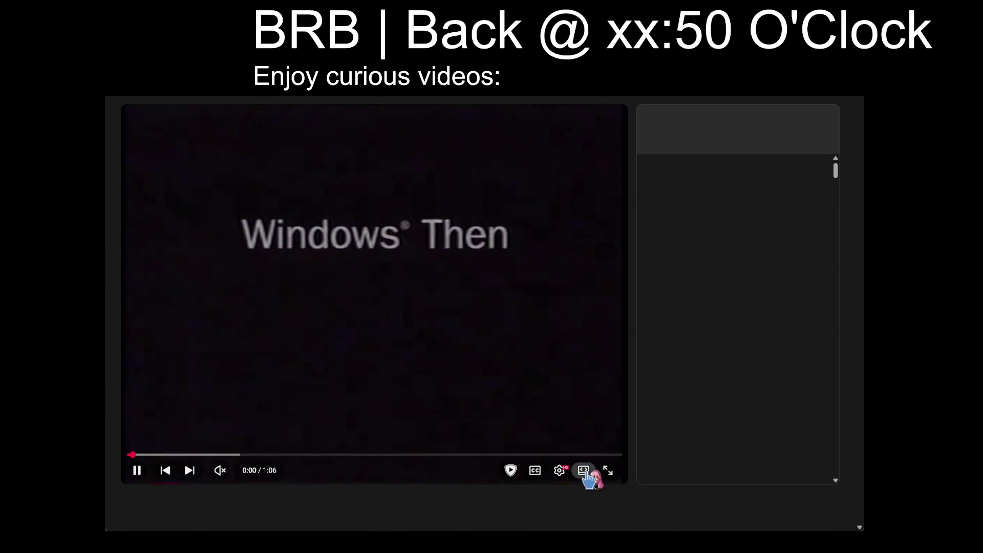
Unmute the Windows 1.0 video, switch to theater mode, and turn on playlist shuffle.
click(220, 470)
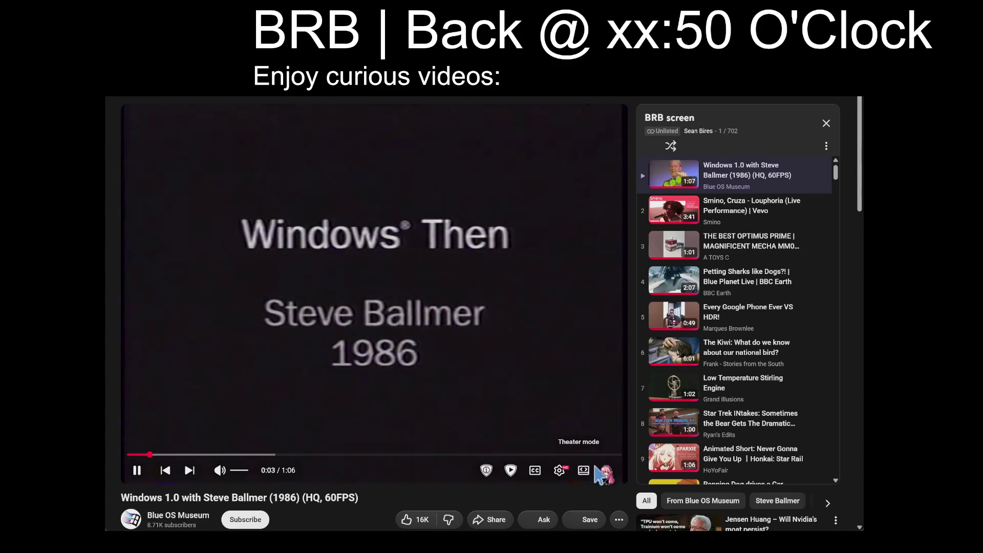
click(583, 471)
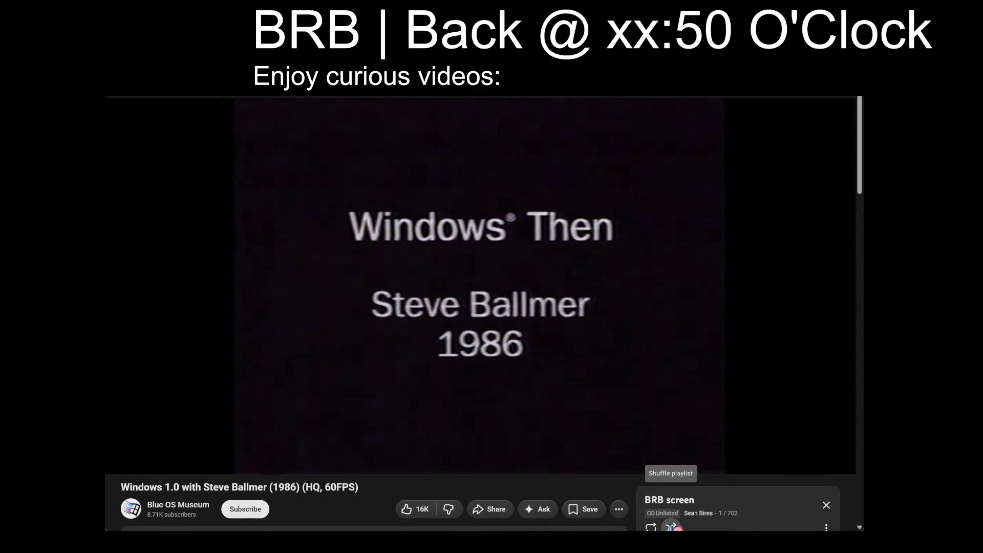
click(671, 527)
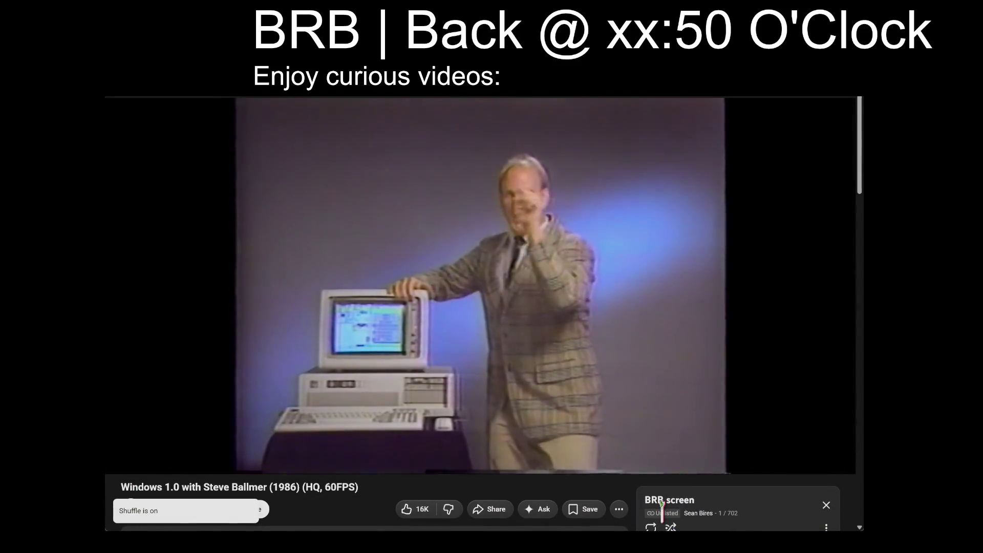
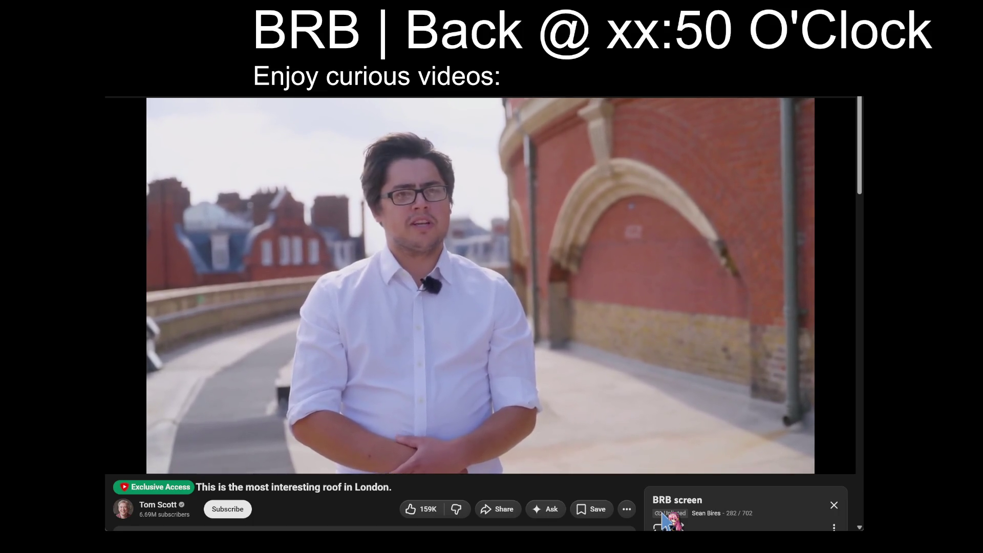
Play item 86, the Lake Michigan ice-breaking clip, from the BRB screen playlist.
scroll(563, 402, down, 5)
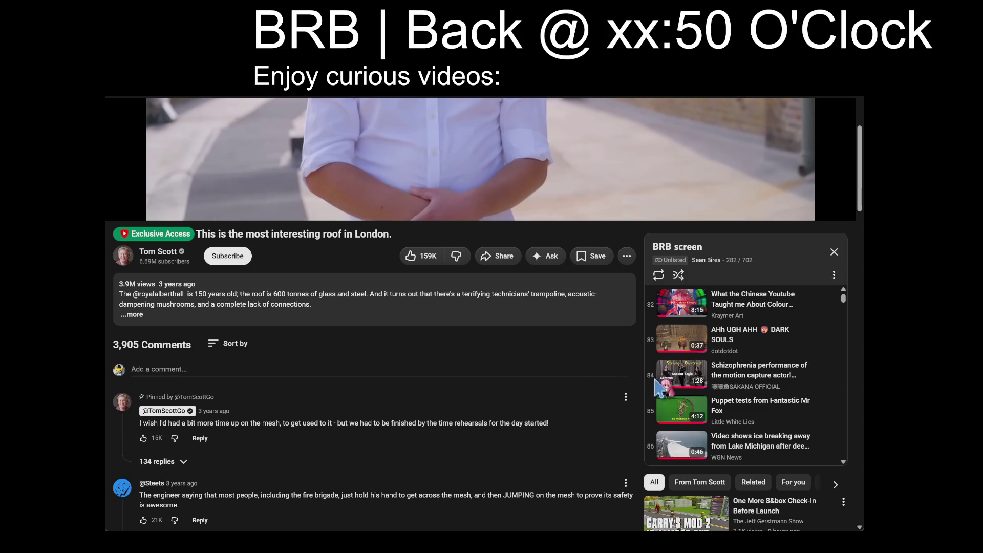
scroll(681, 400, down, 2)
click(767, 366)
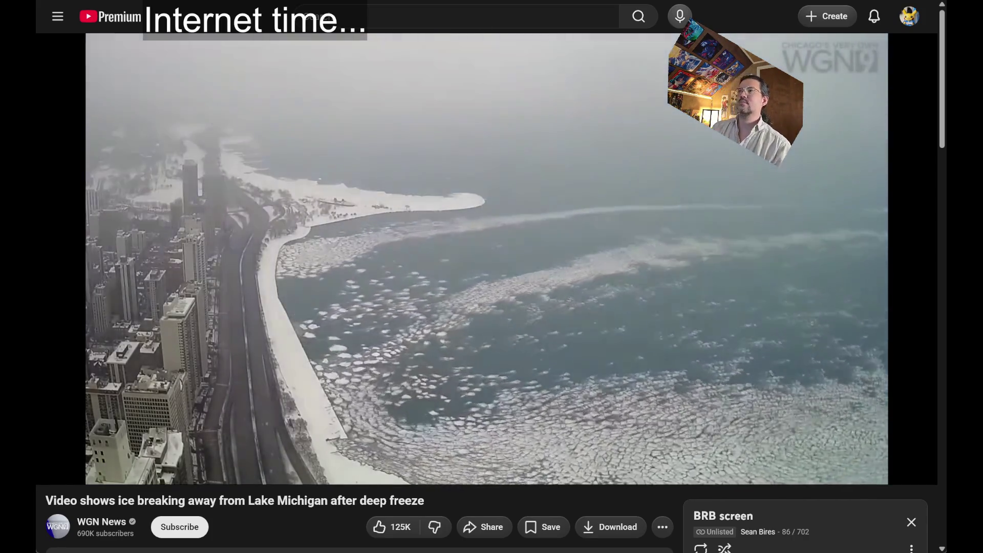
Enter google in the address bar to load the Google homepage.
text(/google)
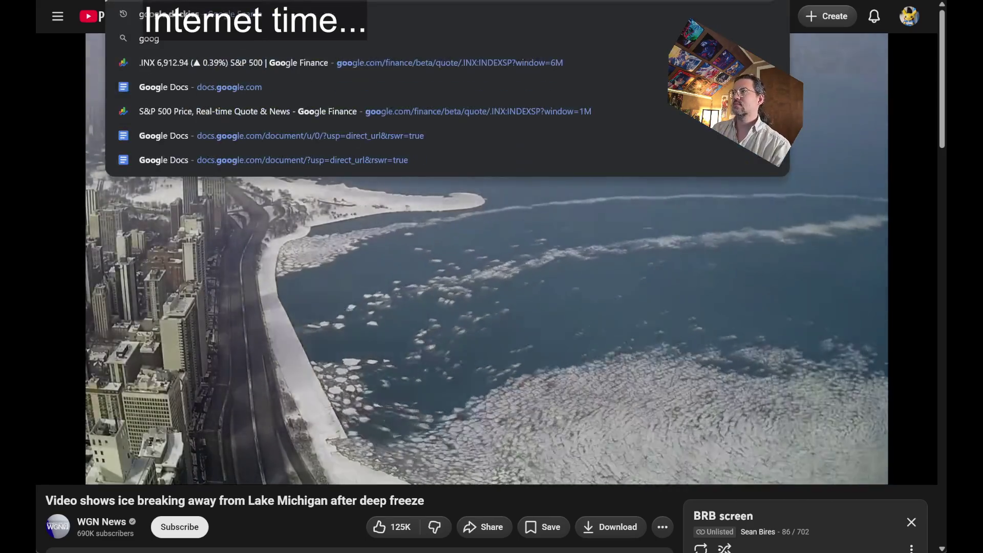
key(Return)
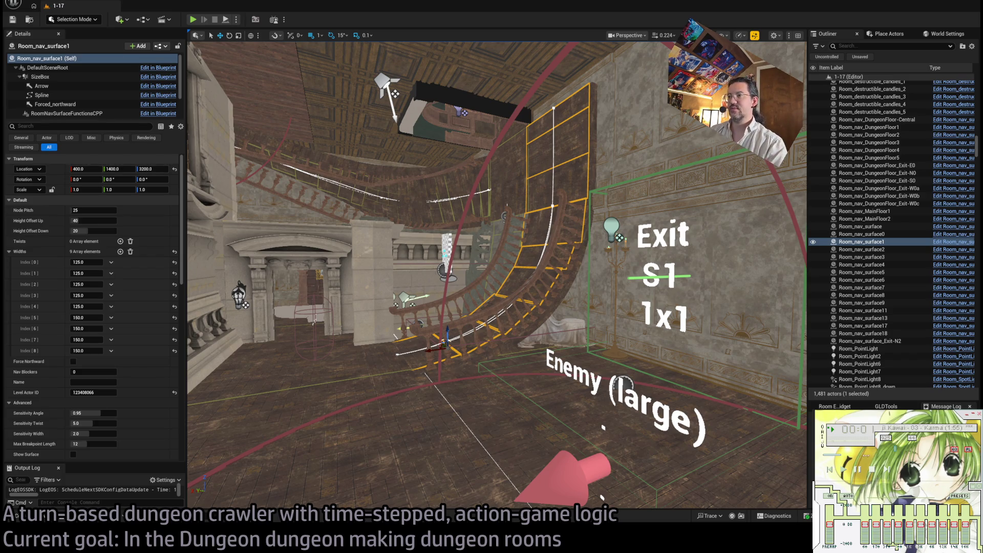
drag(866, 458, 867, 458)
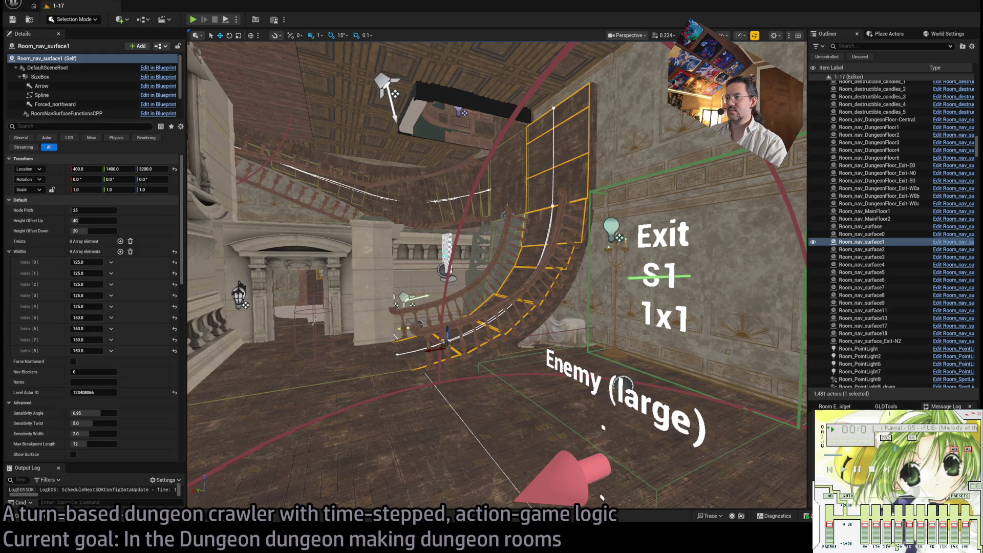
drag(860, 455, 840, 455)
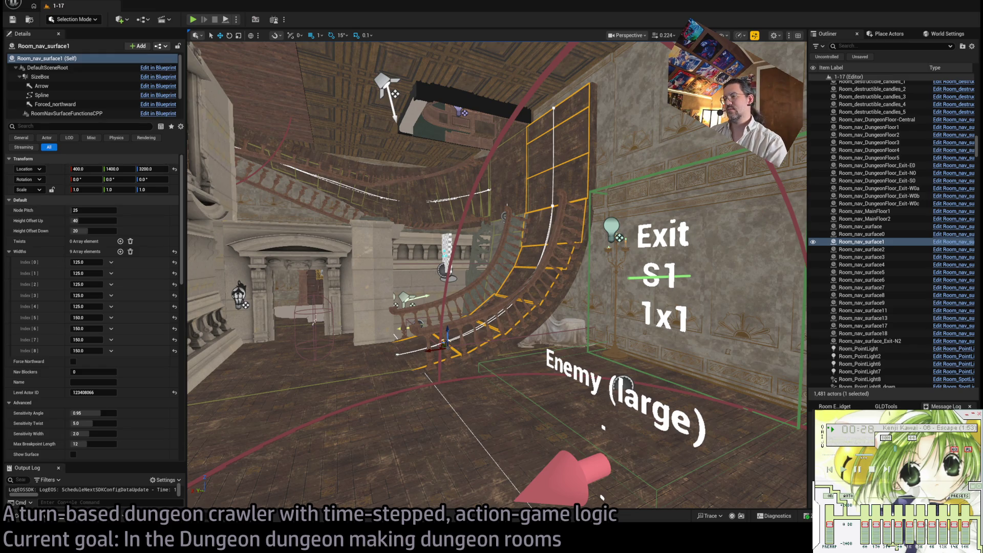
drag(863, 454, 860, 455)
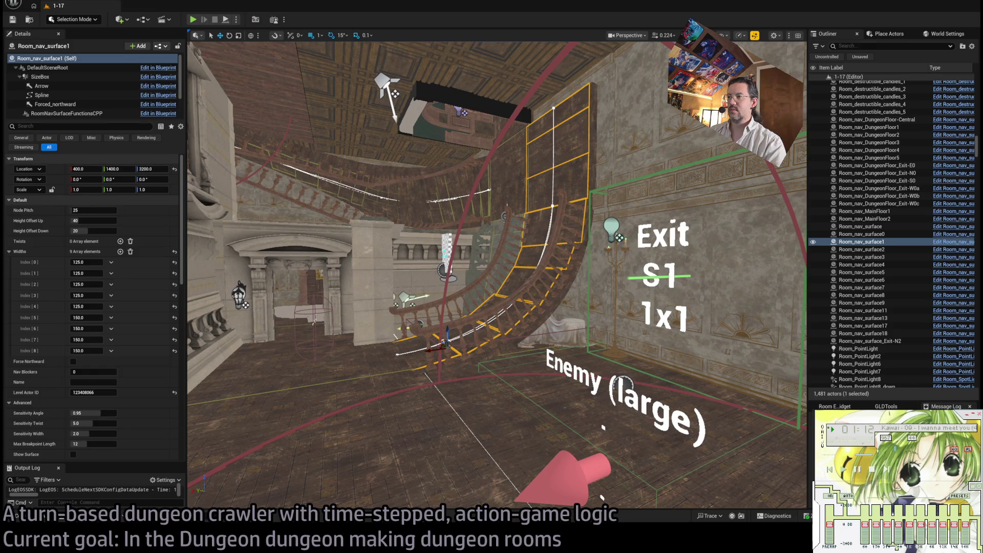
mouse_move(863, 455)
mouse_down()
mouse_move(831, 454)
mouse_move(853, 455)
mouse_up()
key(b)
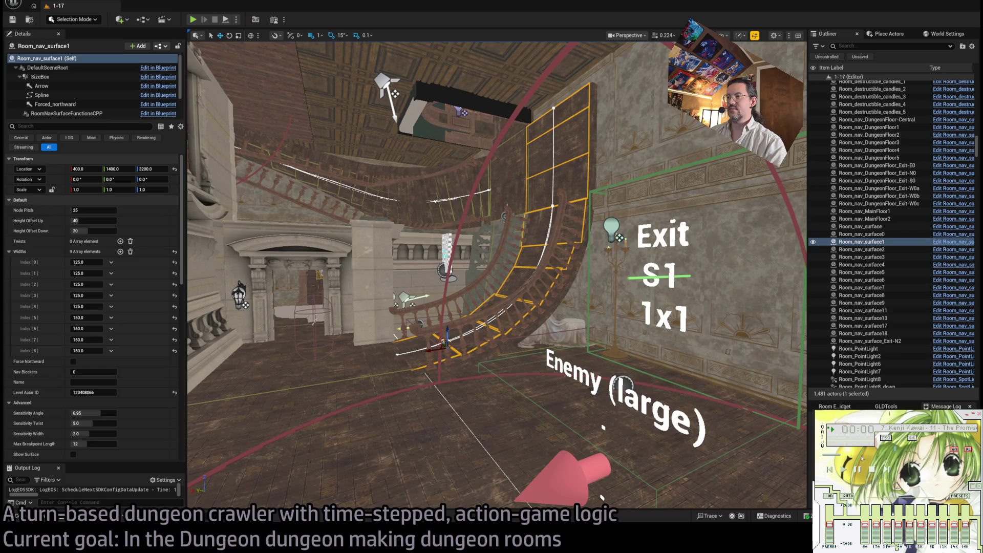
key(b)
drag(831, 454, 870, 455)
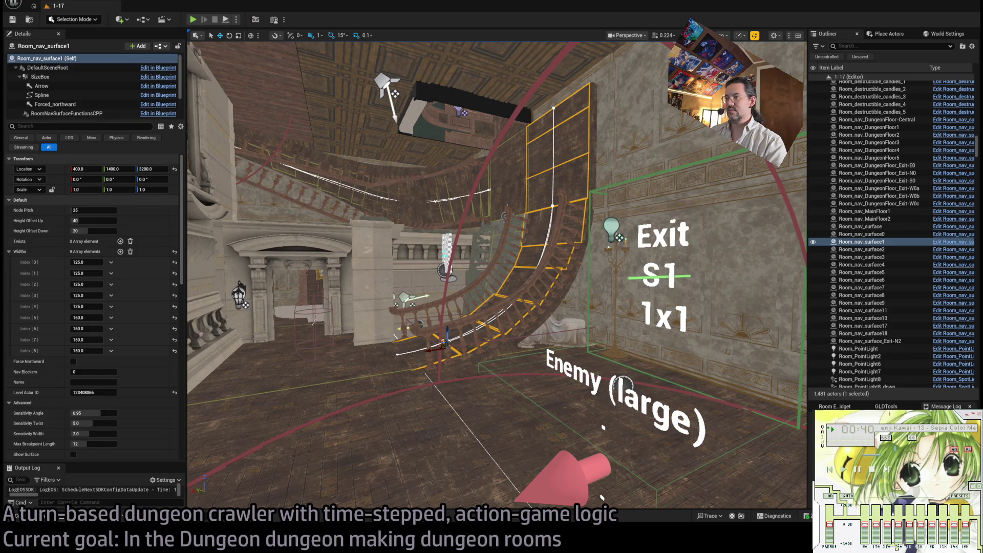
key(b)
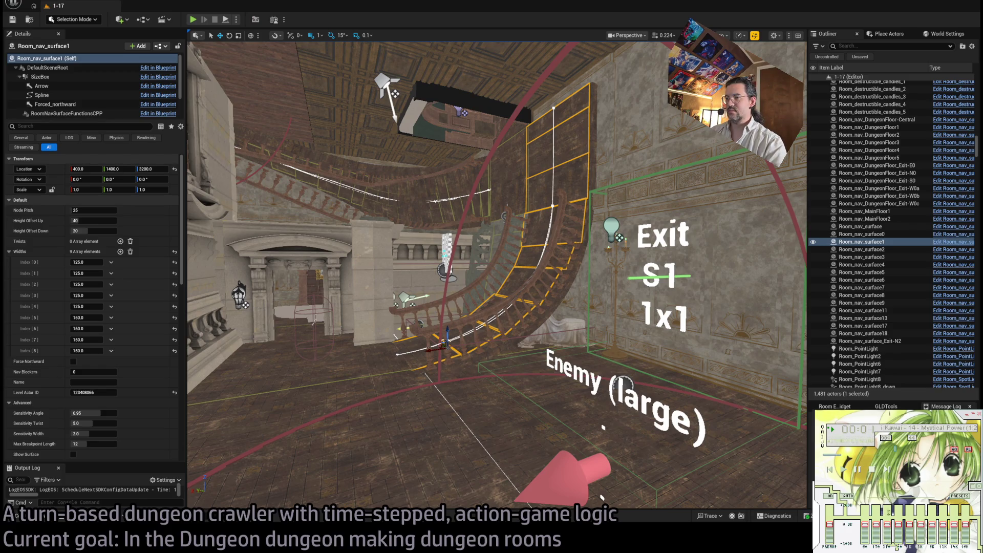
drag(869, 454, 869, 455)
key(b)
key(b)
drag(830, 455, 870, 455)
click(873, 454)
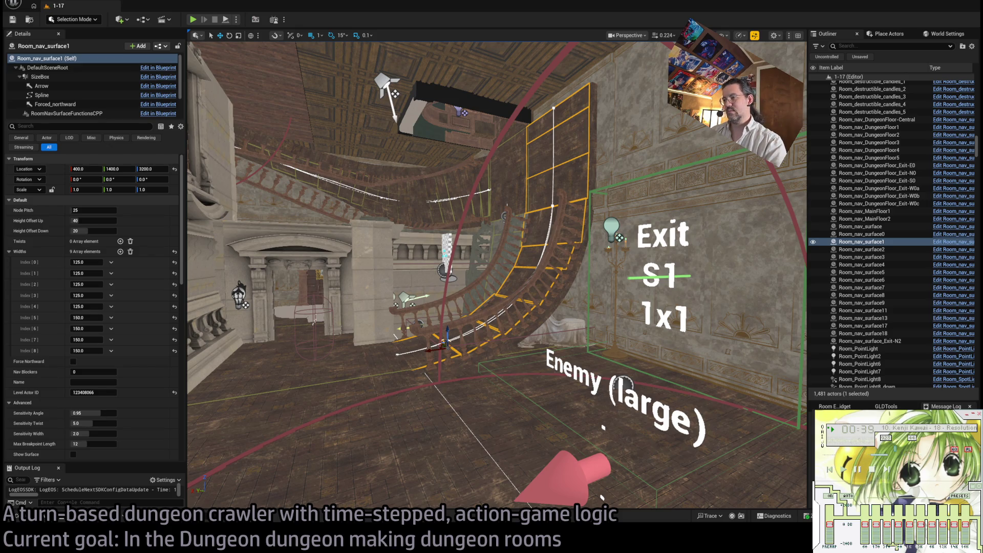
key(b)
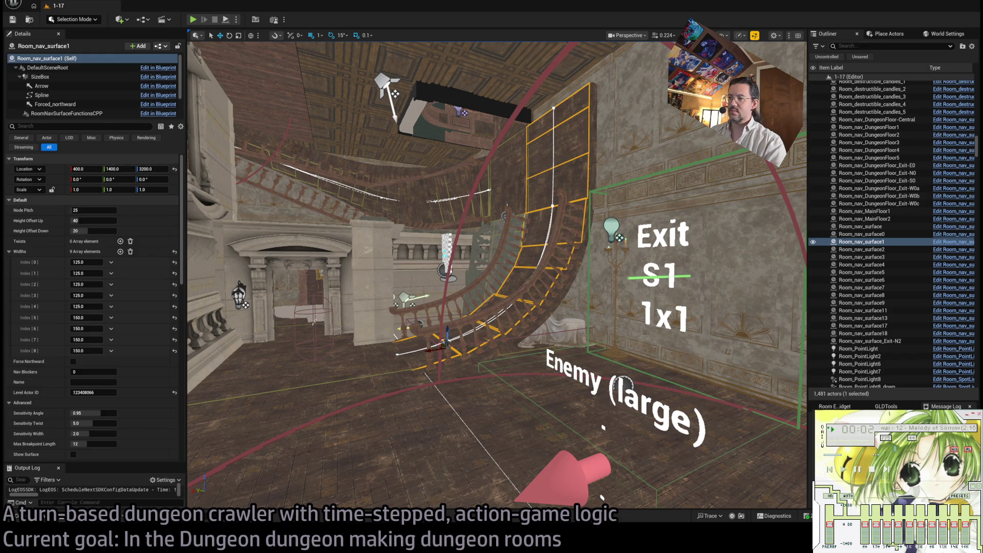
key(b)
click(873, 455)
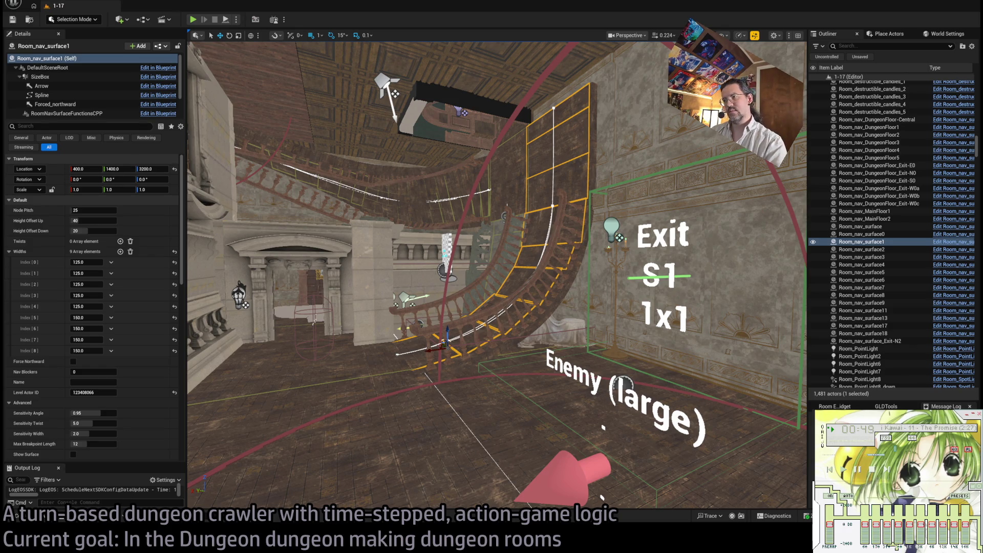
click(870, 455)
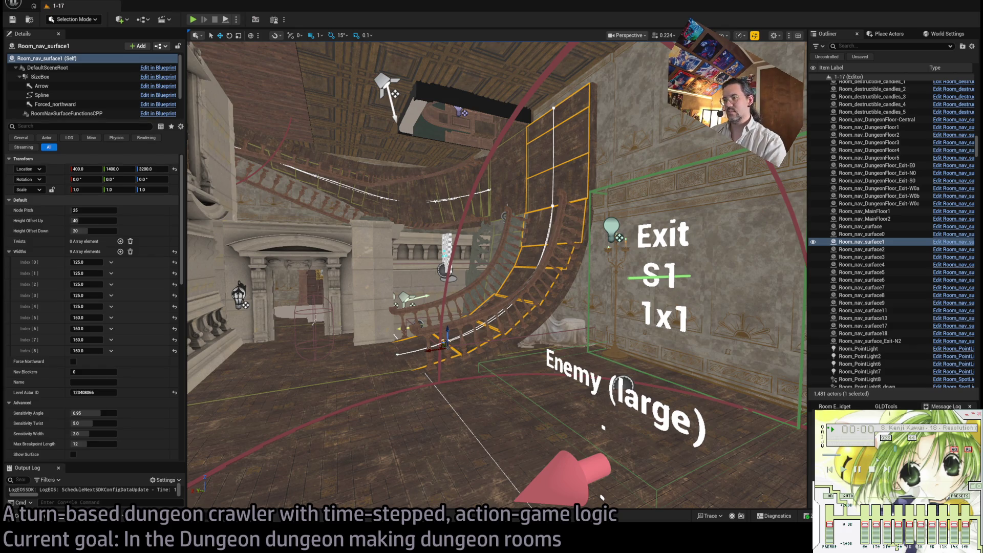
key(b)
click(881, 455)
click(882, 455)
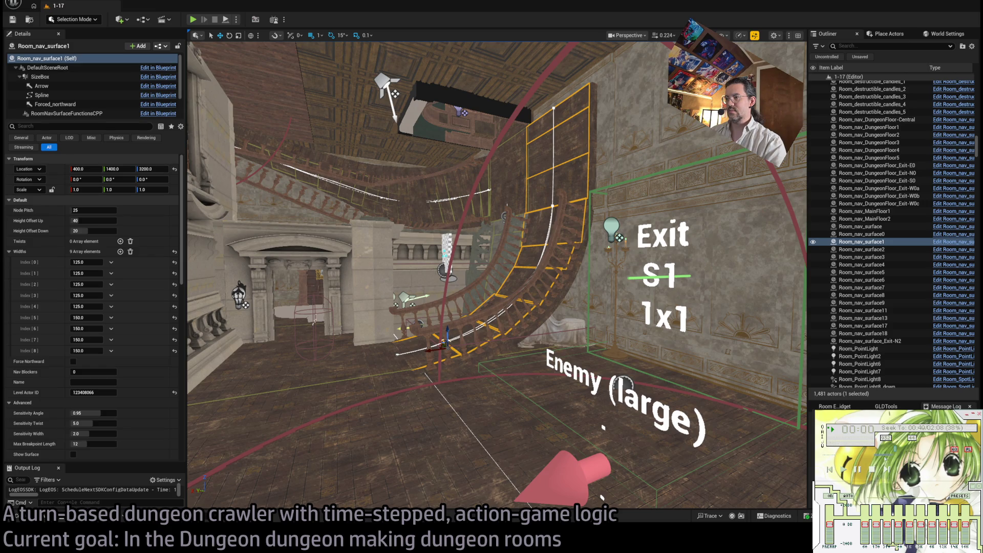
key(b)
click(871, 455)
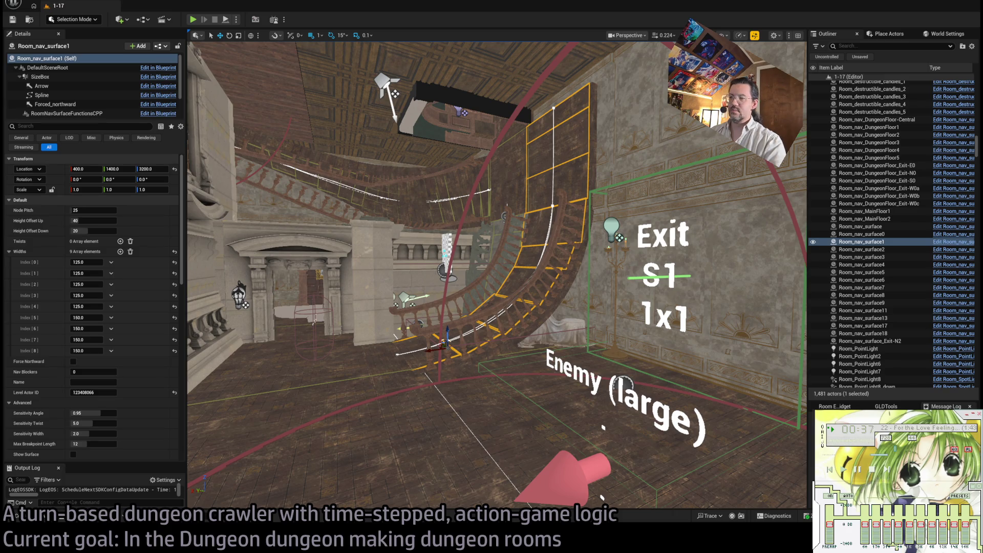
click(899, 455)
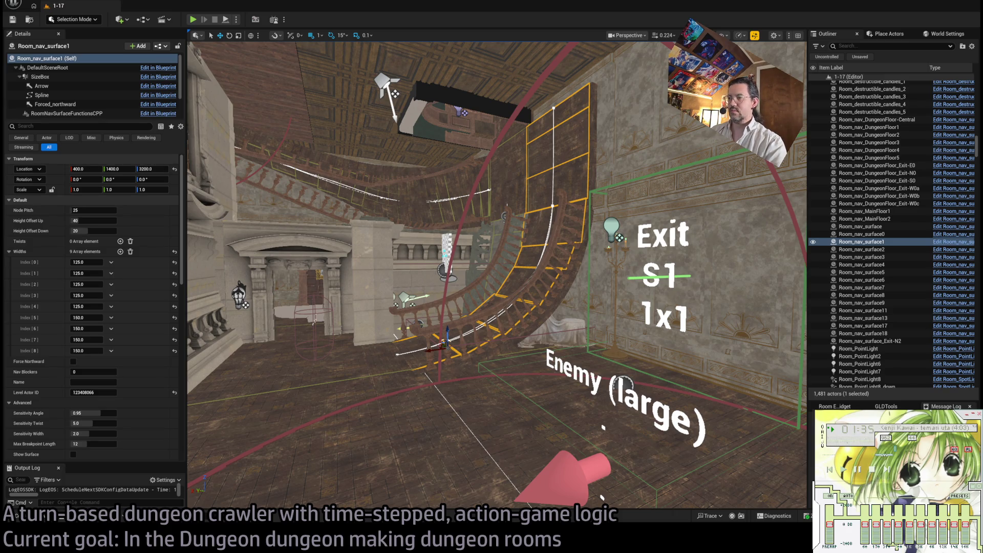
click(883, 455)
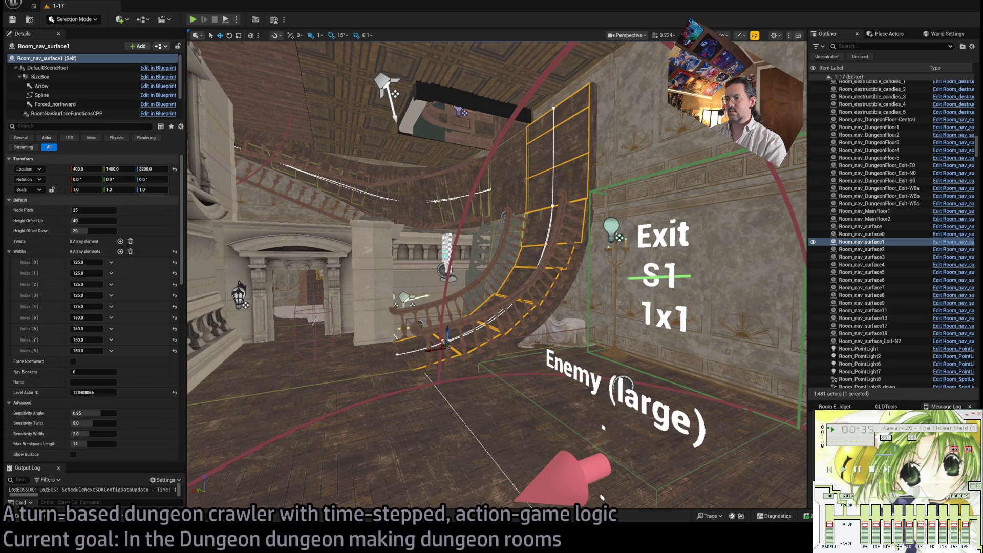
click(883, 454)
click(881, 455)
key(b)
key(b)
key(b)
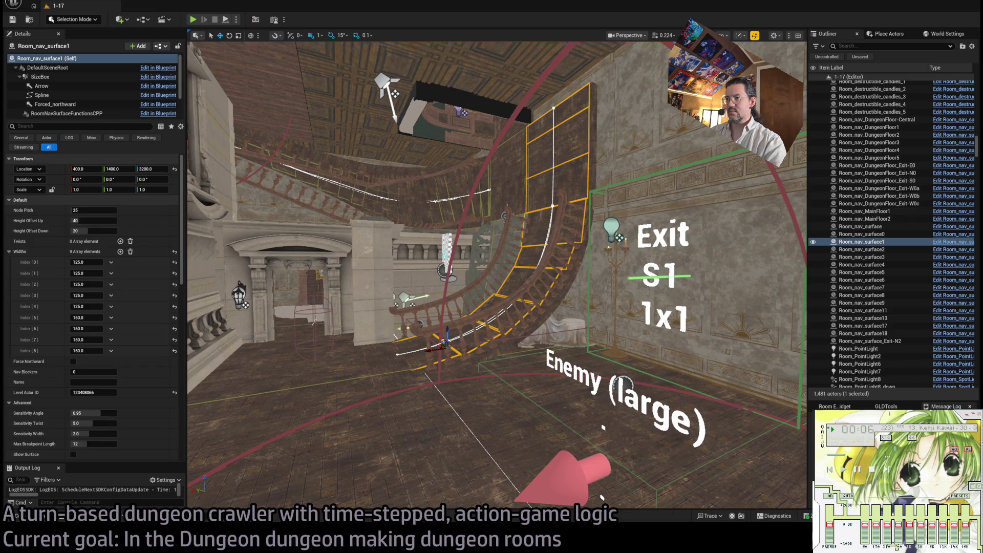
click(885, 454)
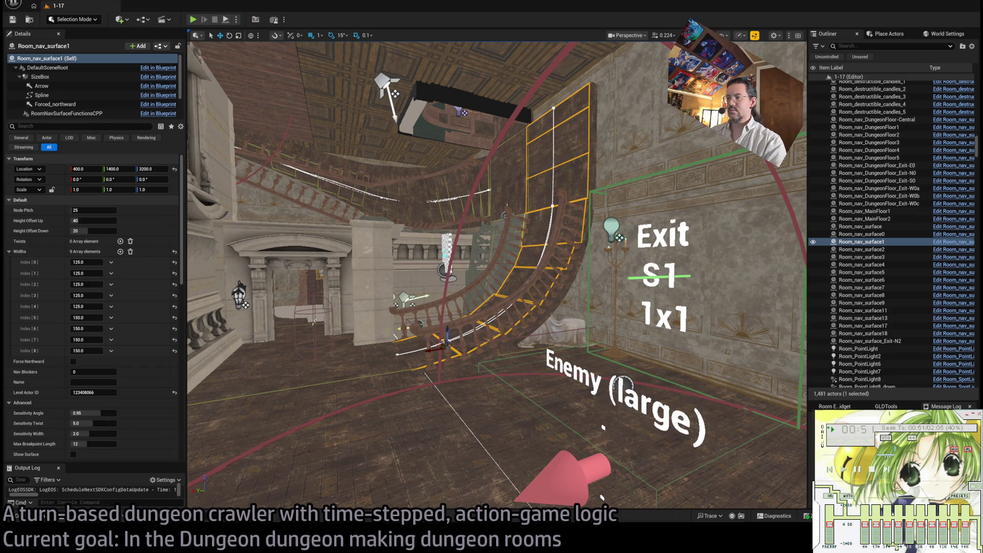
click(924, 455)
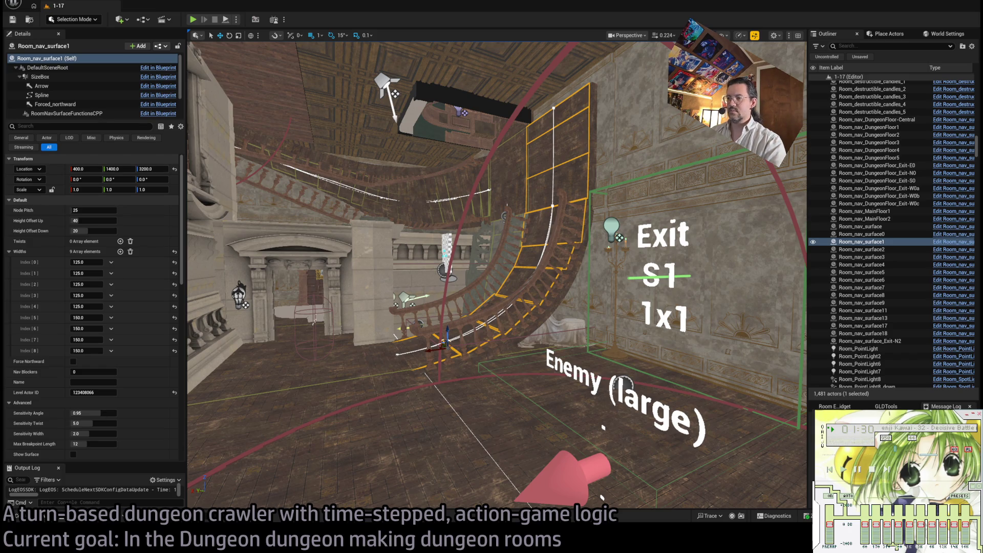
click(886, 469)
click(881, 455)
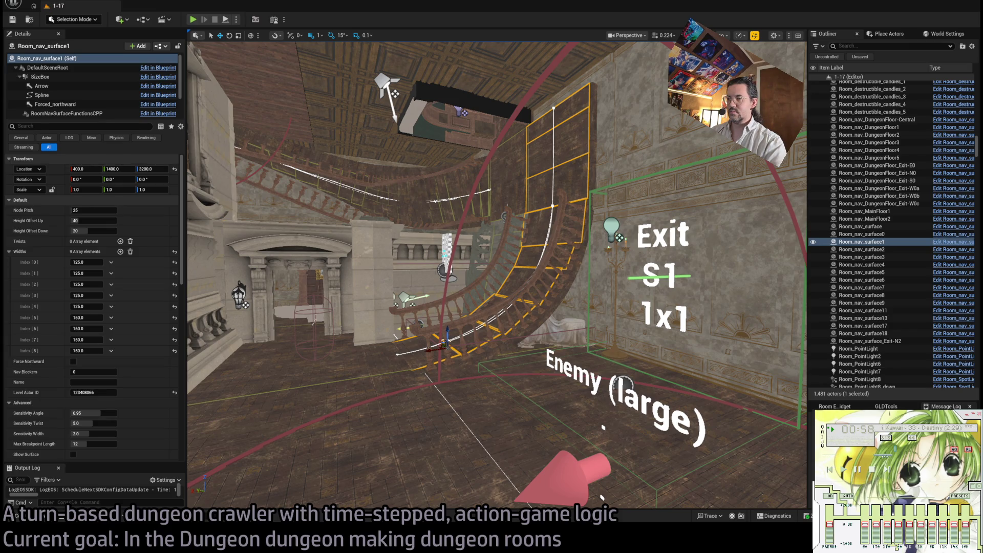
click(928, 455)
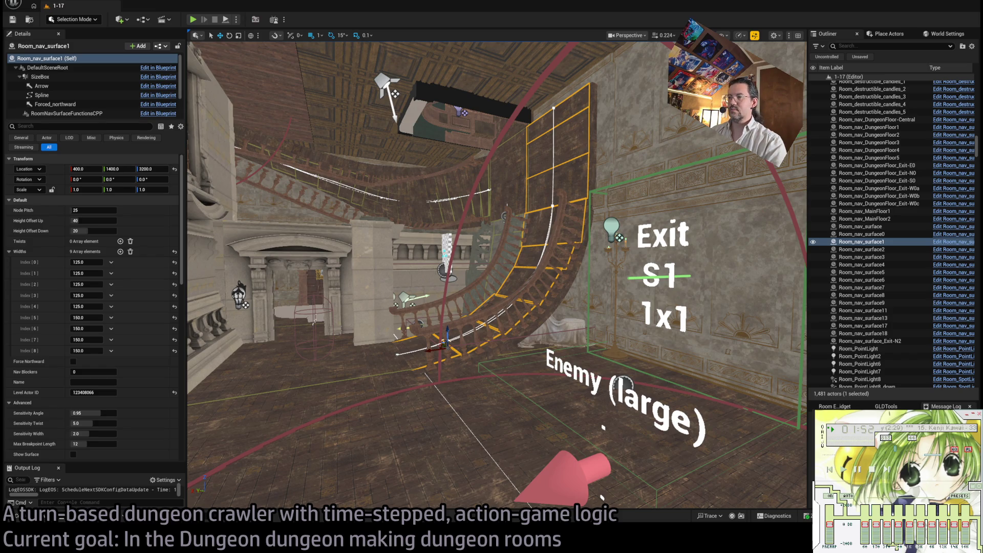
key(z)
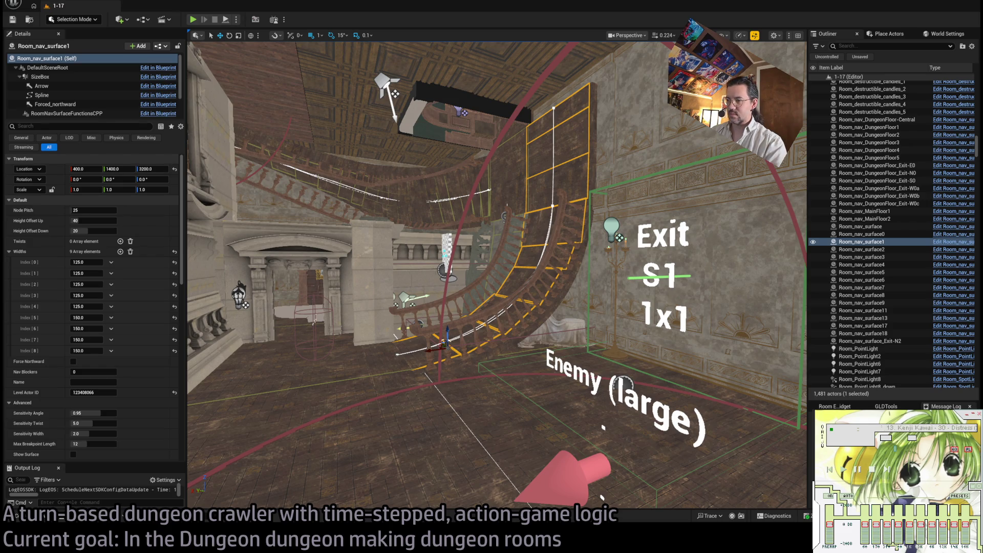
key(z)
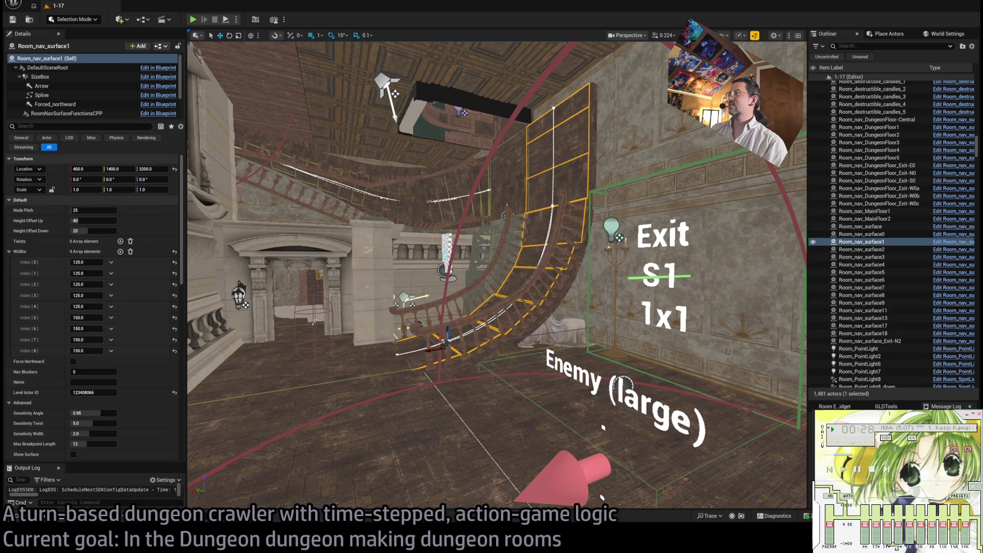
mouse_move(333, 307)
mouse_down()
mouse_move(374, 307)
mouse_move(332, 307)
mouse_move(307, 266)
mouse_up()
click(85, 210)
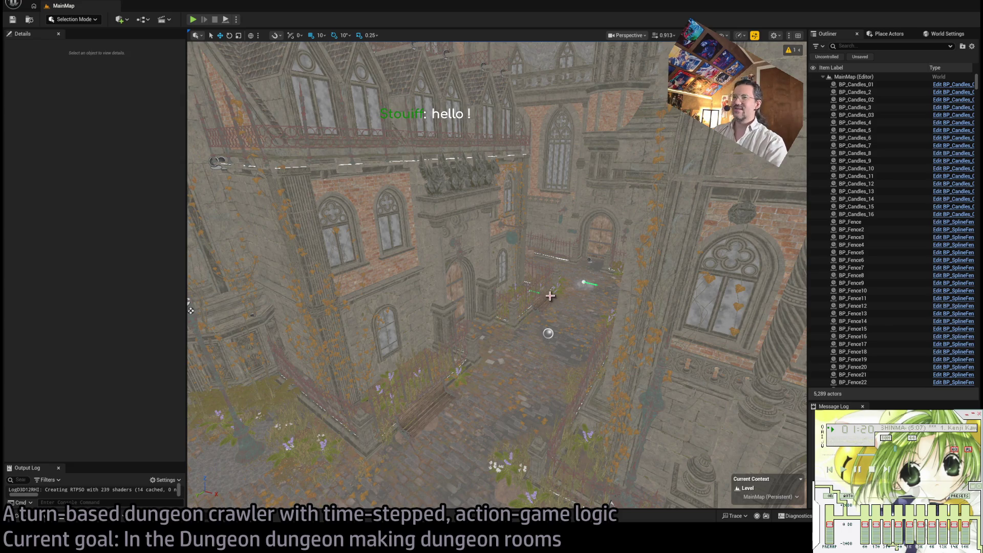
Fly into the MainMap courtyard and select the SphereReflectionCapture23 reflection capture.
scroll(602, 338, up, 5)
scroll(602, 338, down, 6)
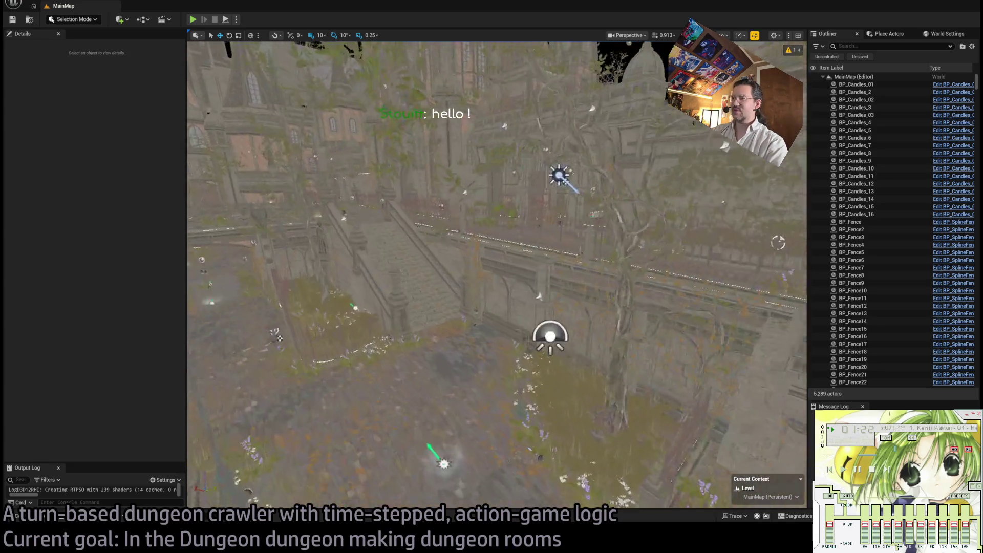
scroll(454, 335, up, 5)
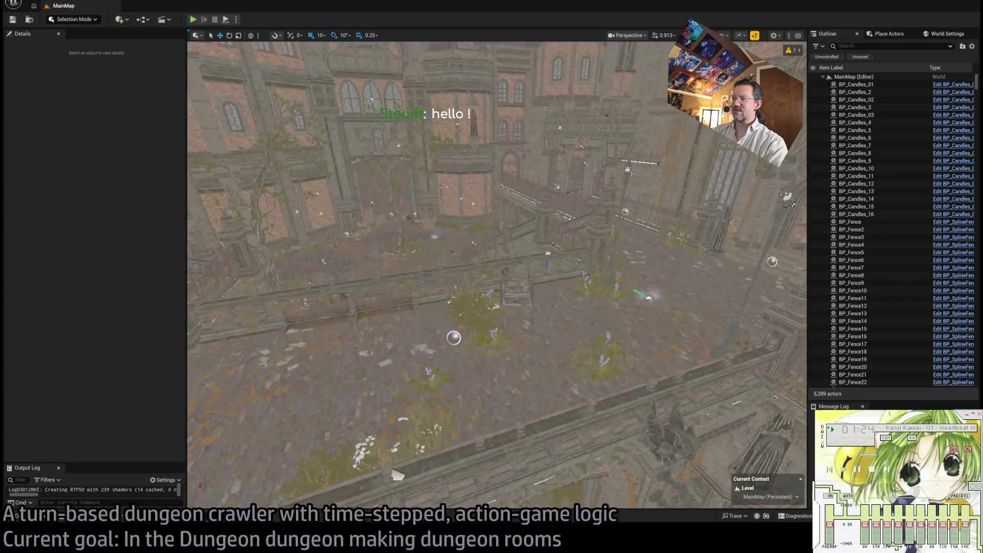
click(455, 335)
scroll(511, 331, down, 5)
scroll(577, 307, up, 5)
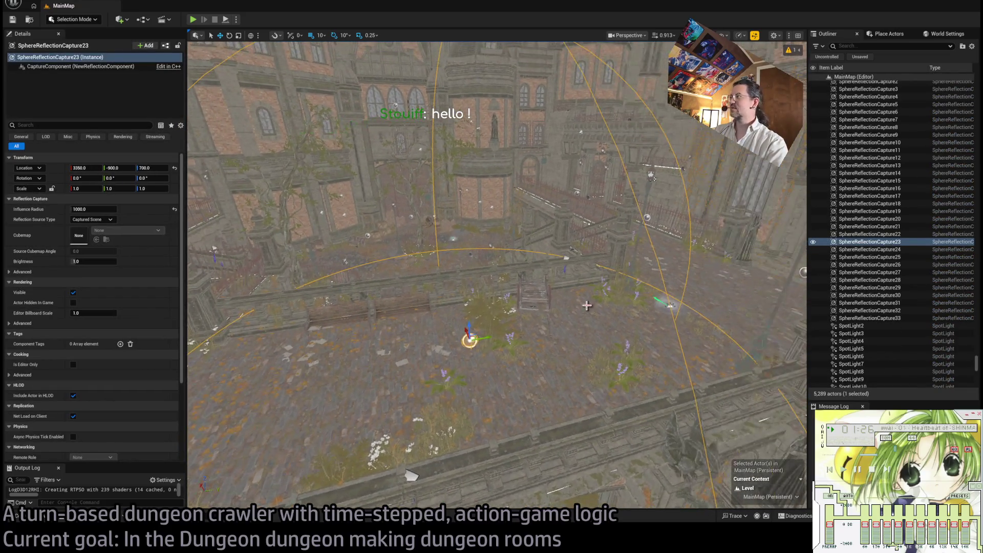
scroll(925, 284, up, 10)
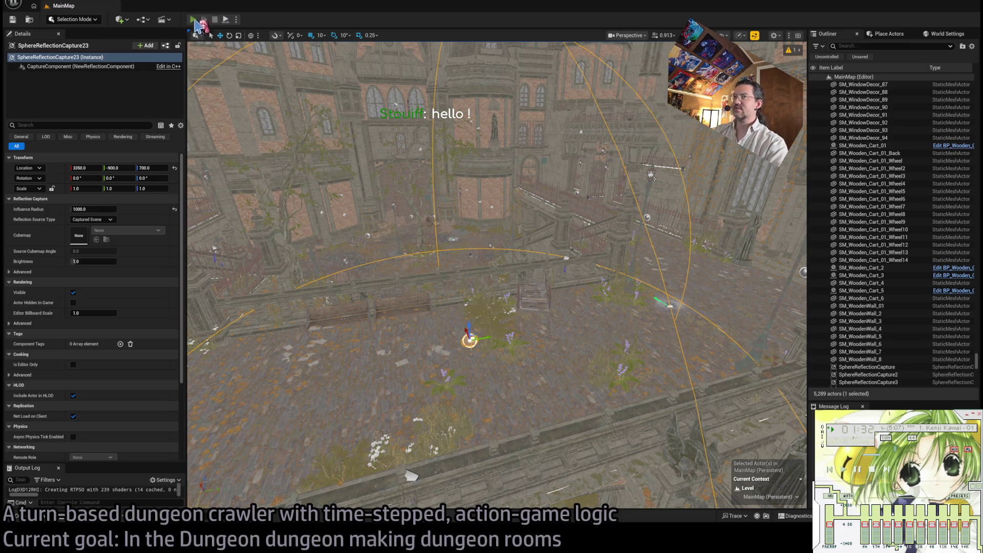
Play-test MainMap, walking through the courtyard and alley while switching between day and night.
key(alt+p)
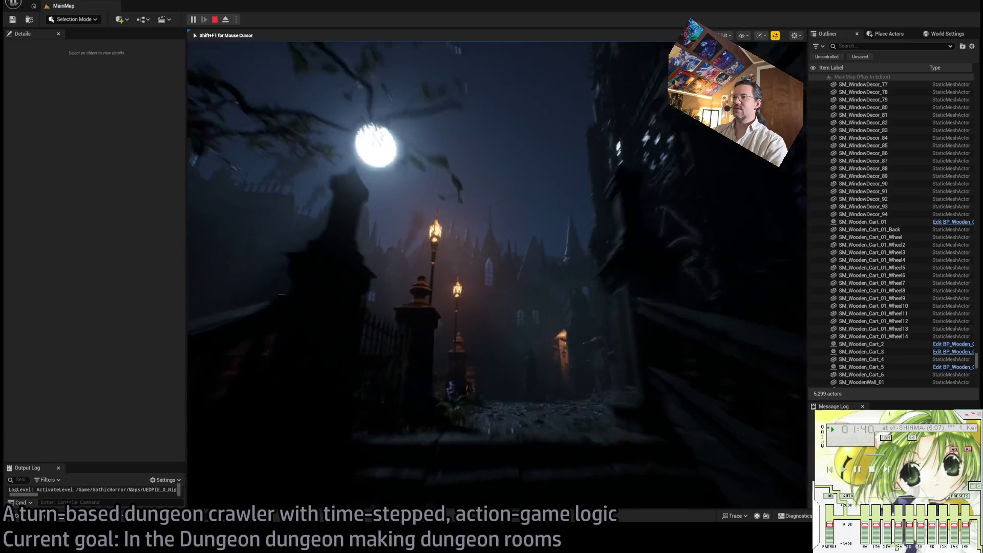
key(w)
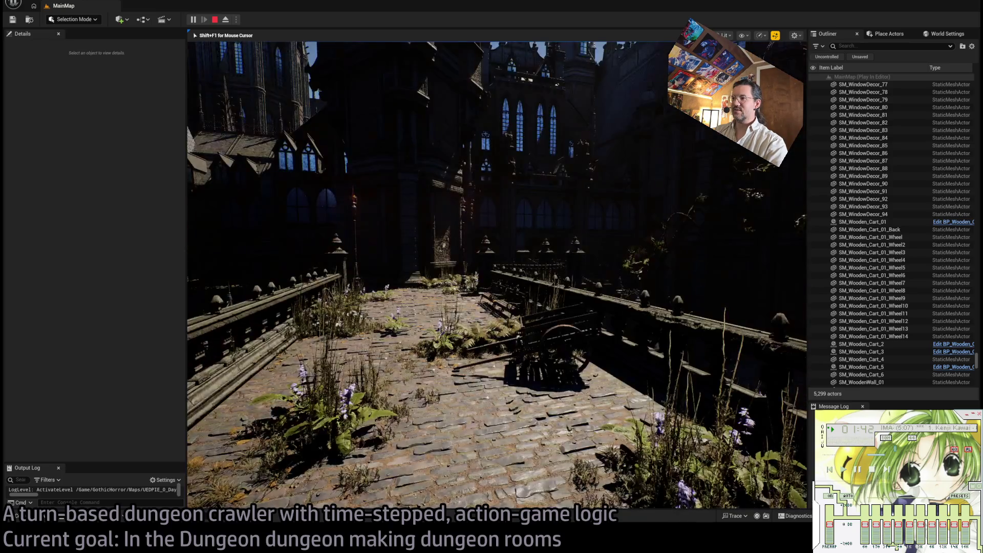
key(w)
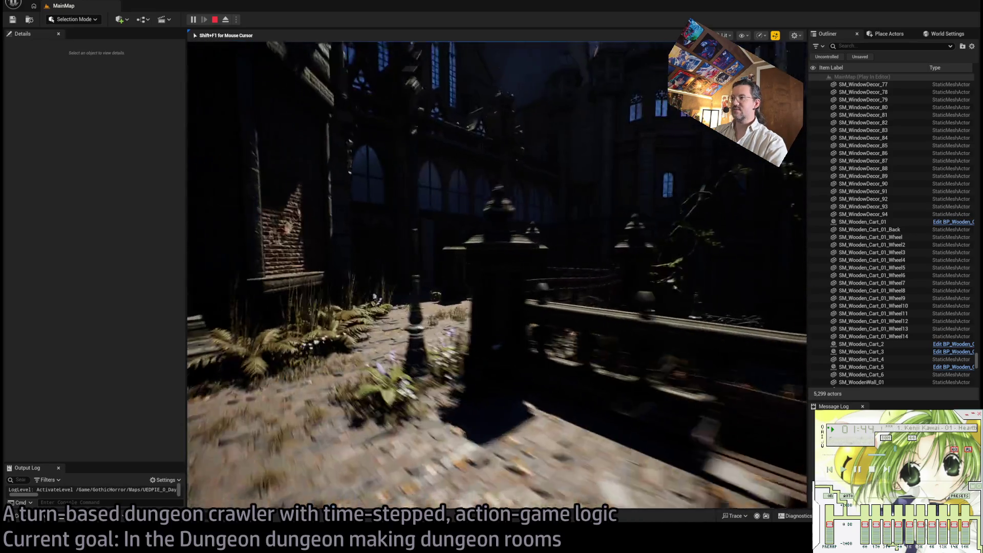
key(w)
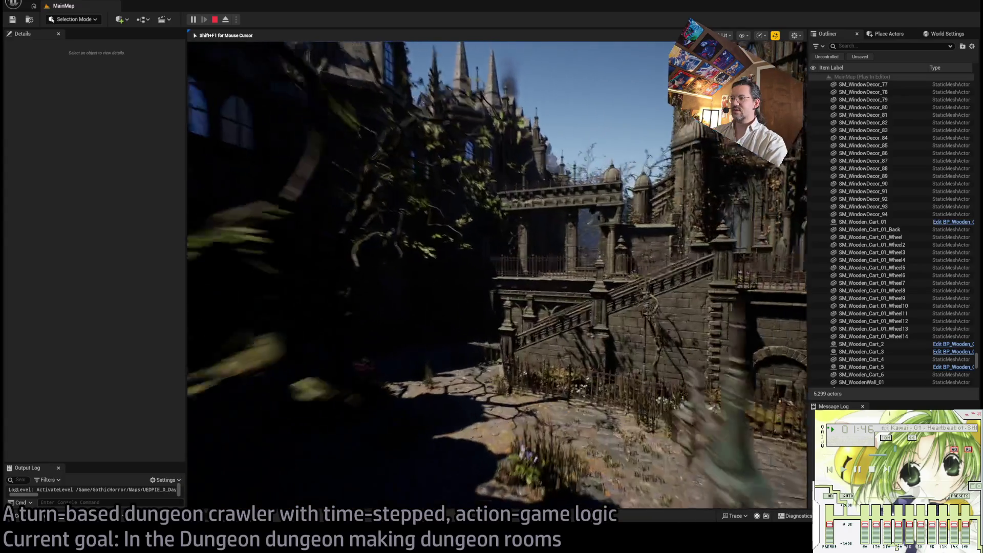
key(w)
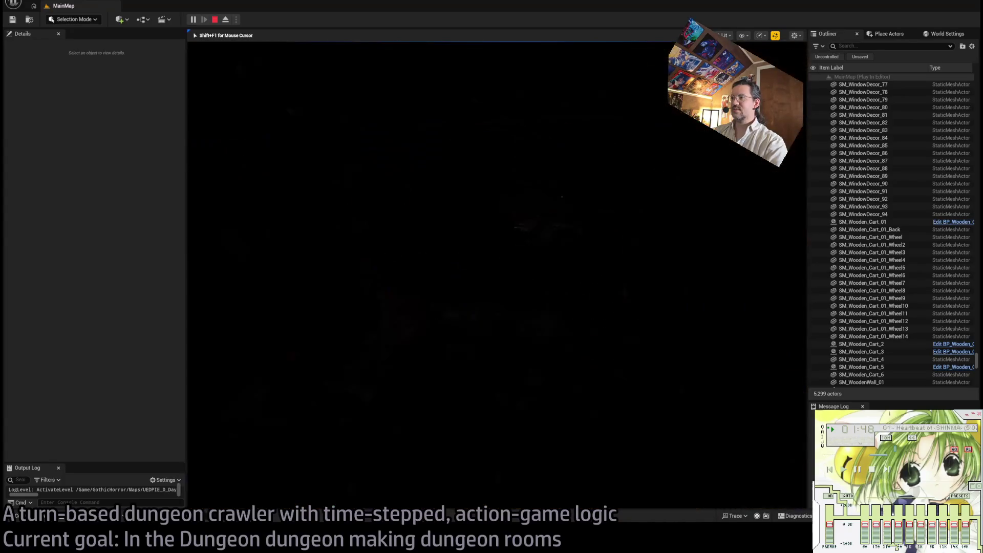
key(w)
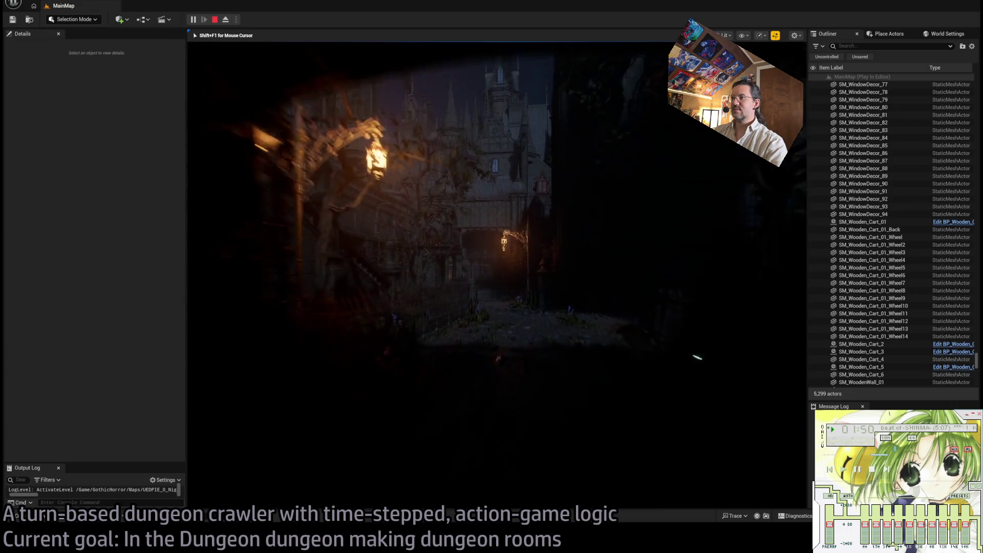
key(w)
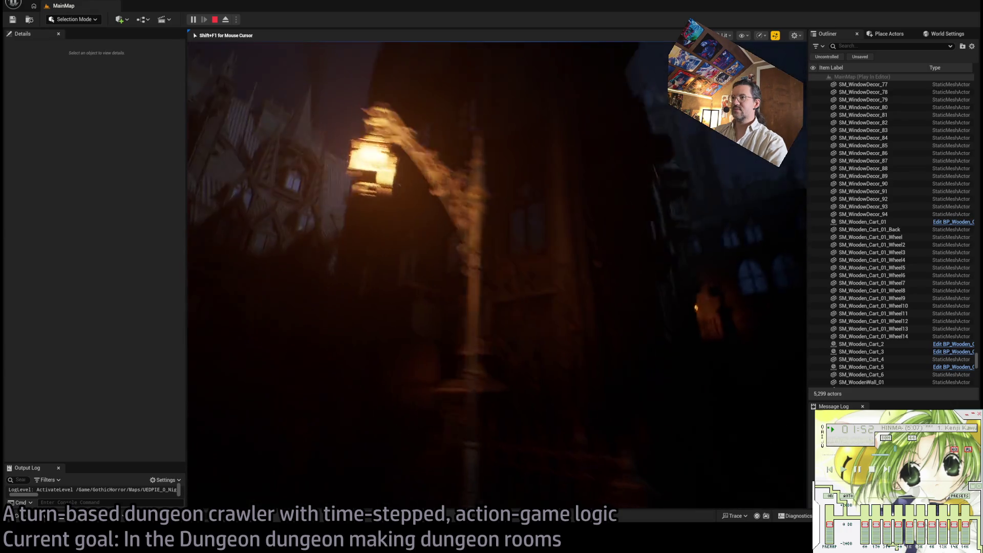
key(w)
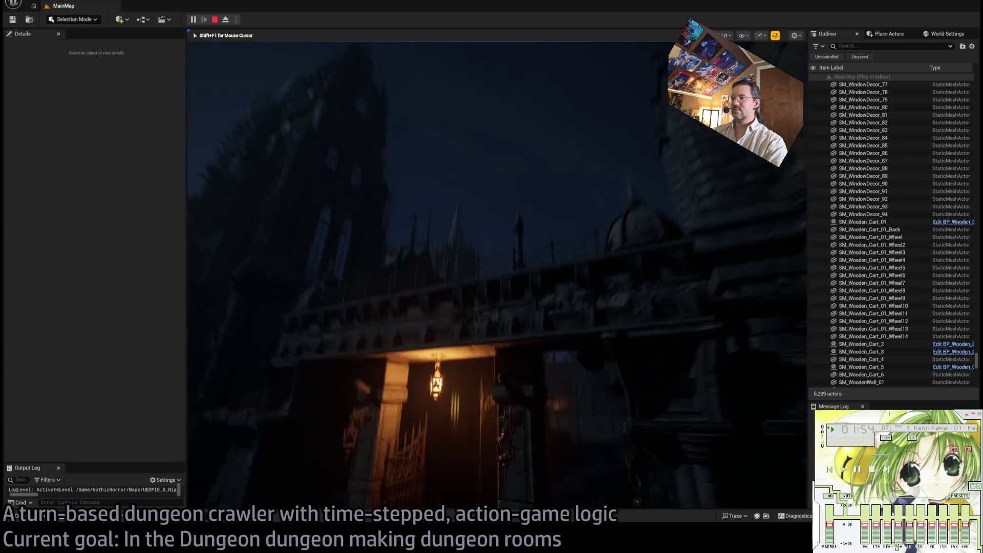
key(w)
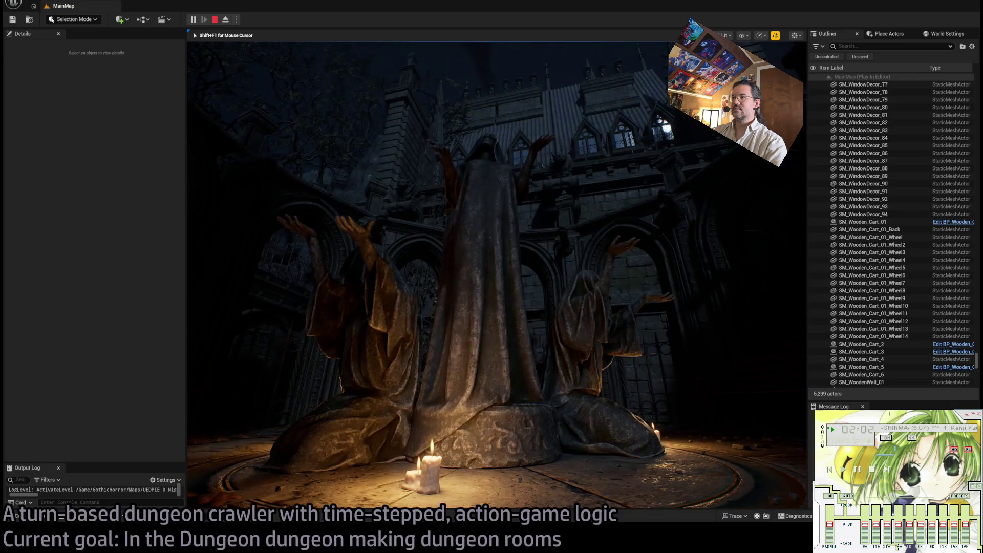
key(Escape)
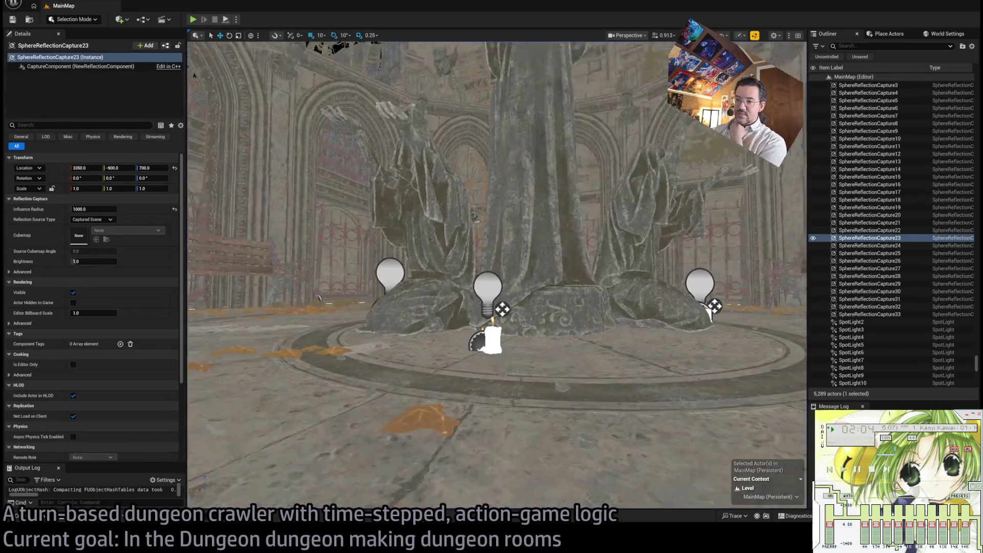
Select the candle at the statue's base and open BP_Candles_03 to its Construction Script.
click(495, 320)
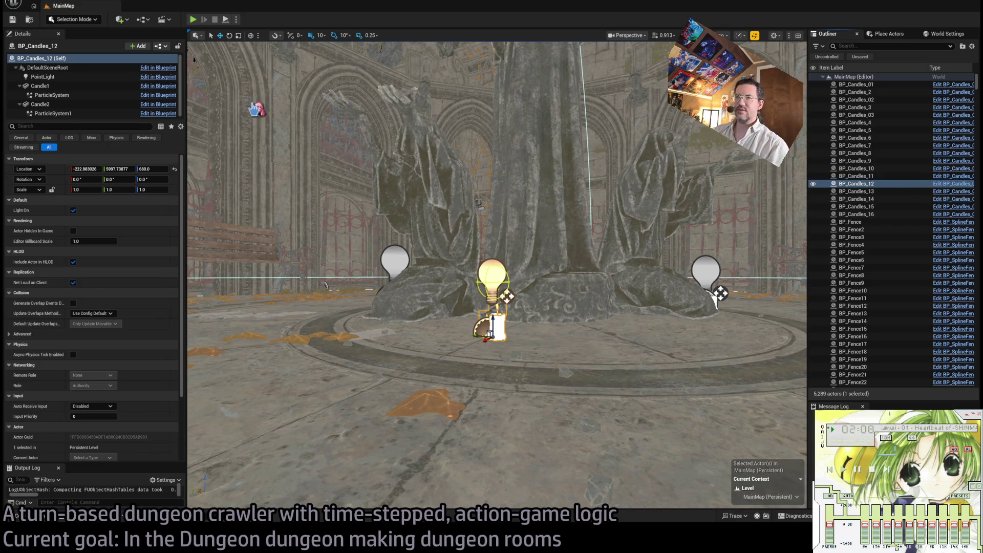
key(ctrl+e)
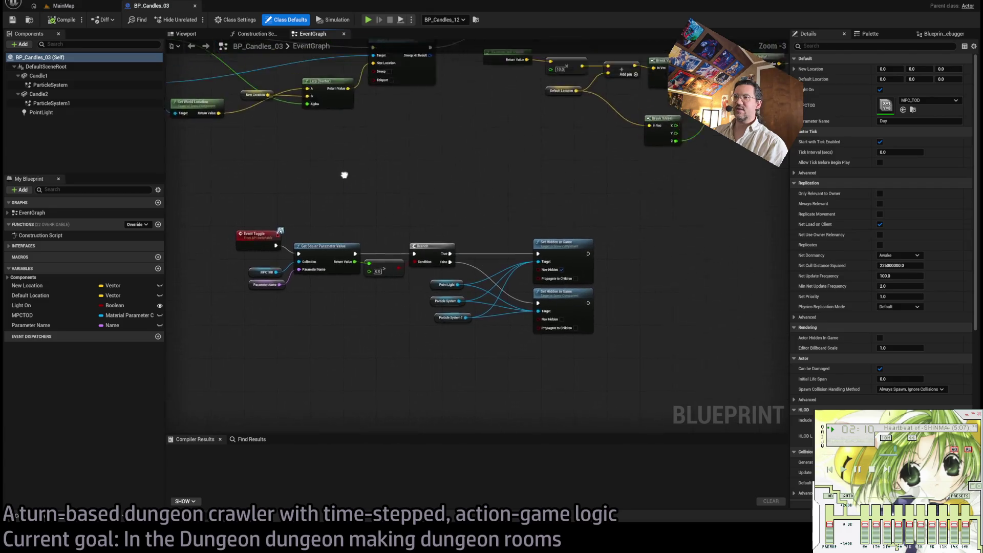
click(253, 34)
Inspect the existing ParticleSystem component under Candle1 and its properties.
click(186, 33)
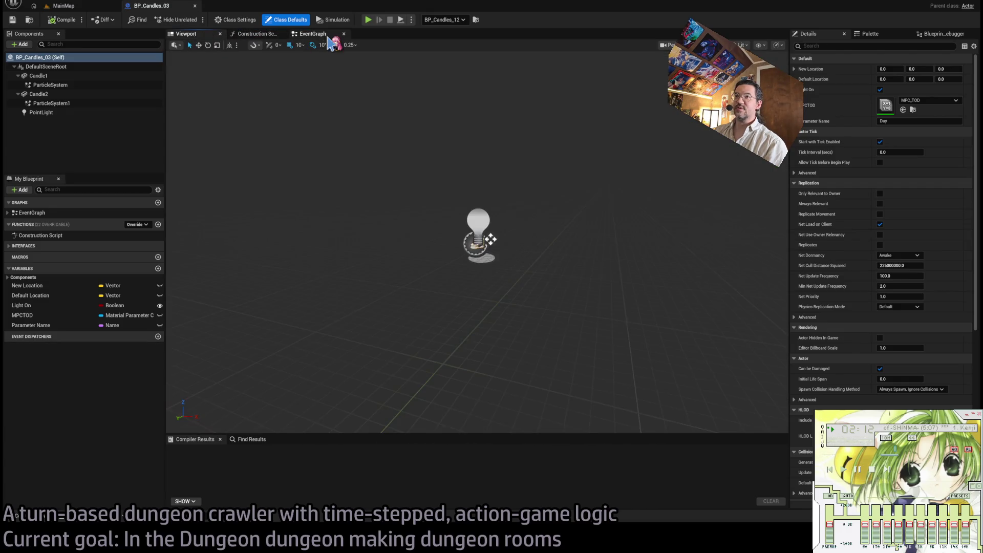
click(312, 33)
click(57, 85)
click(61, 85)
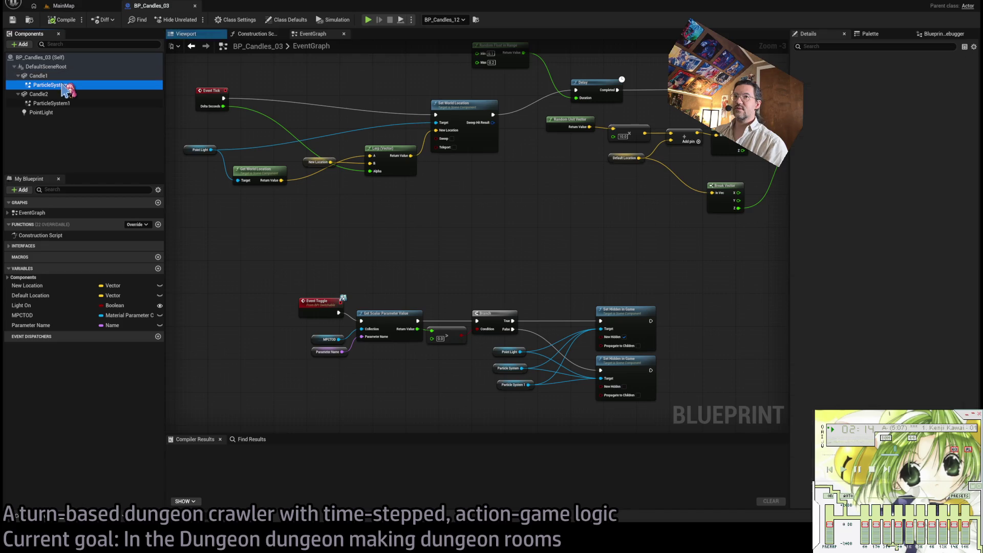
Select Candle1, frame it in the preview, and name the new component CandleFlame_N.
click(41, 75)
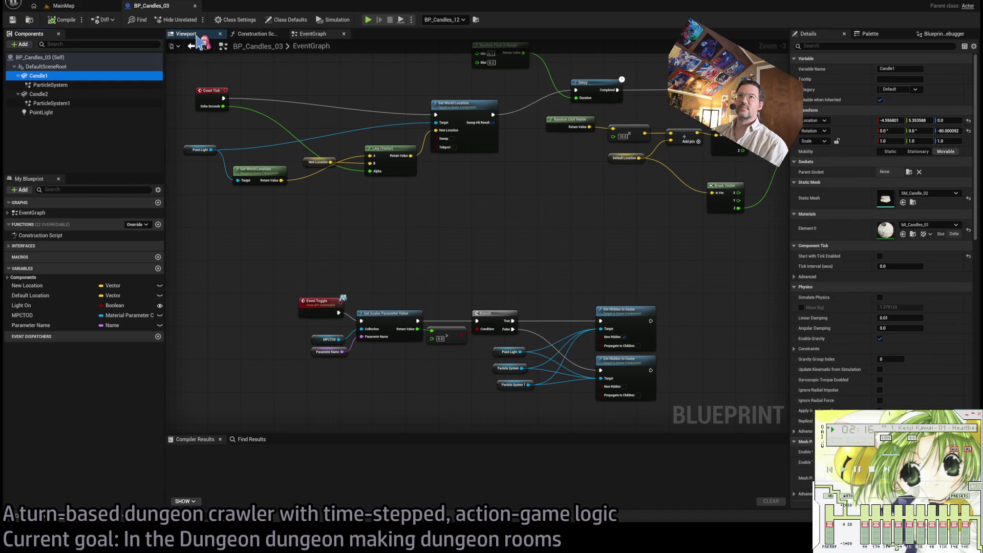
click(186, 33)
key(f)
text(CandleFlame)
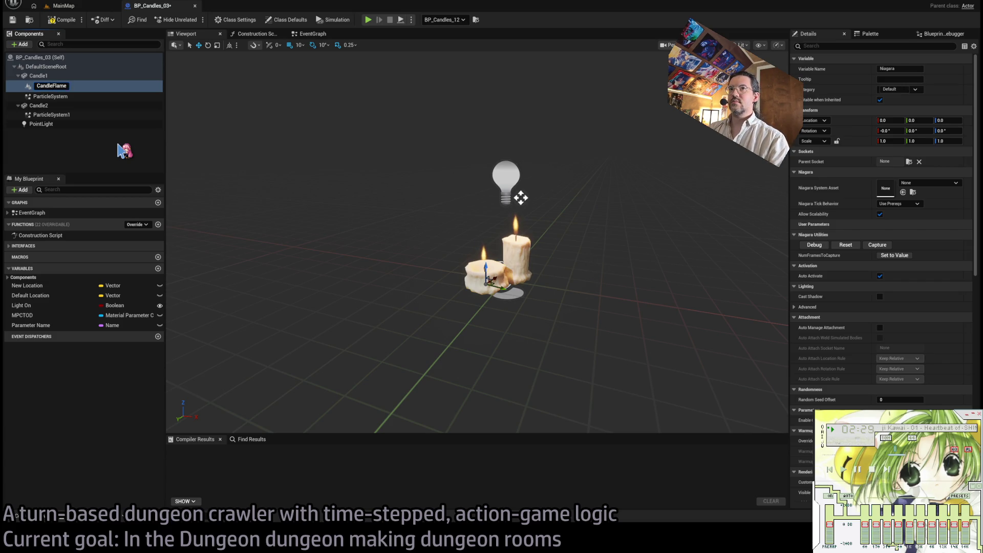
text(_N)
key(Return)
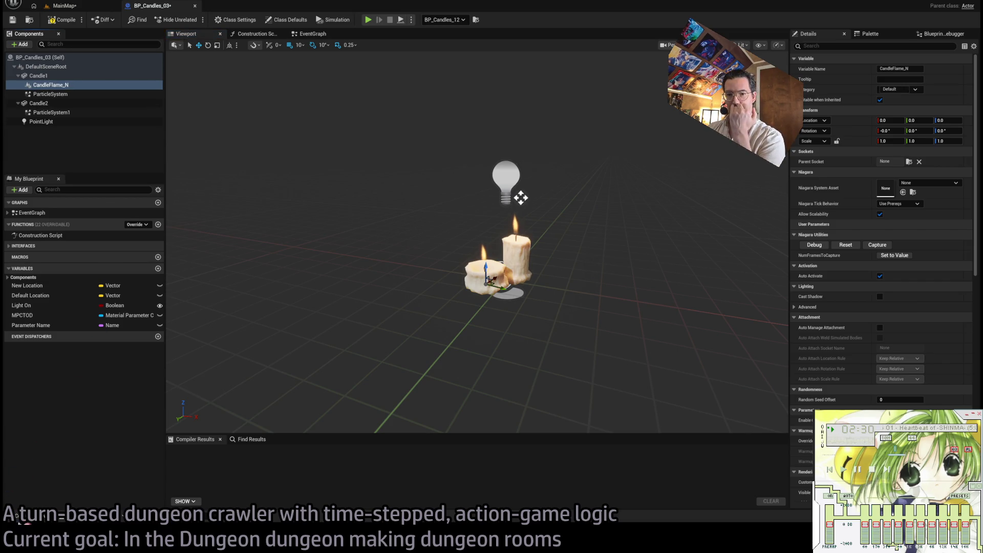